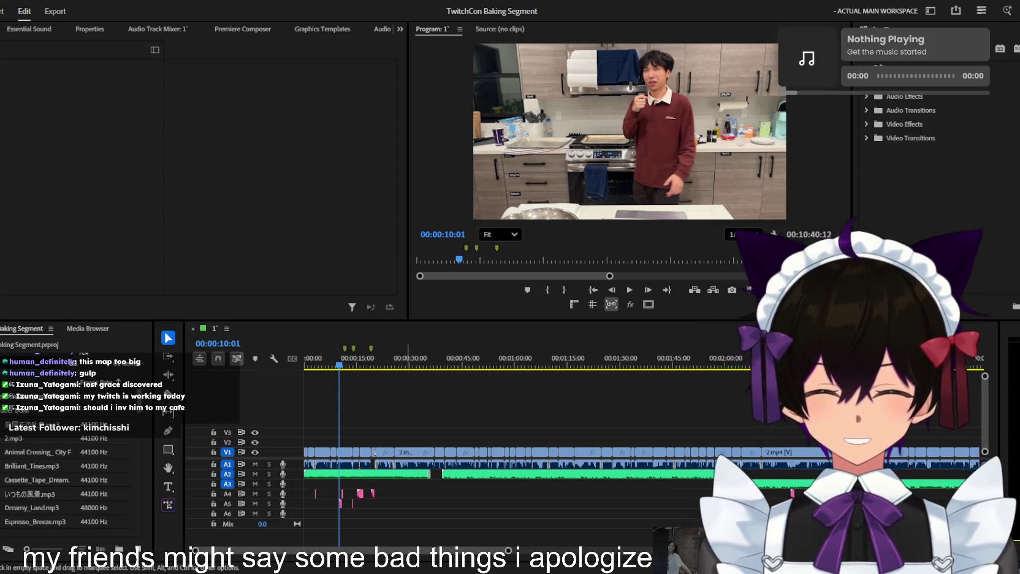
Zoom the timeline in on the opening 50 seconds and park the playhead at 00:00:02:01
click(456, 417)
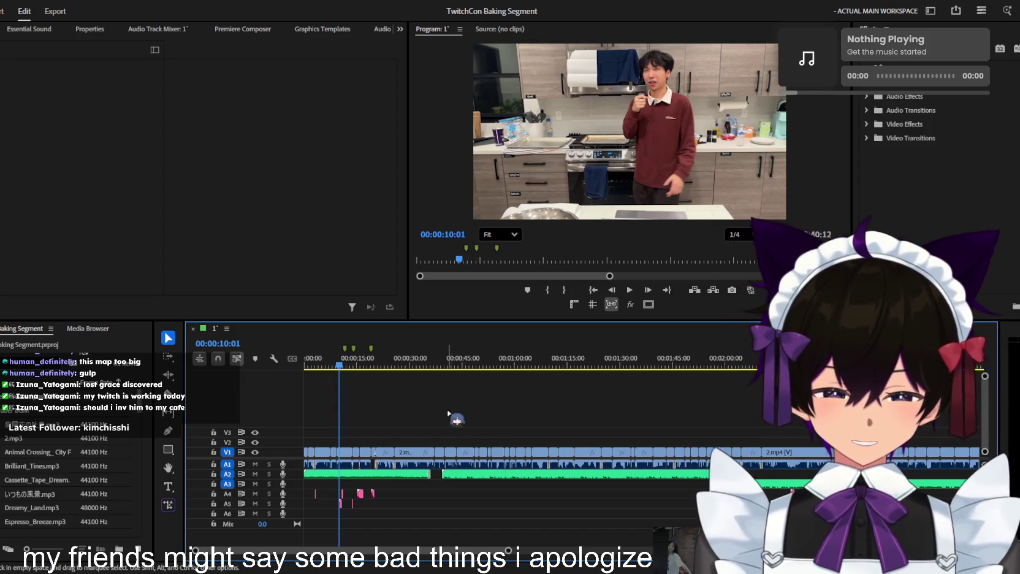
key(equal)
click(323, 359)
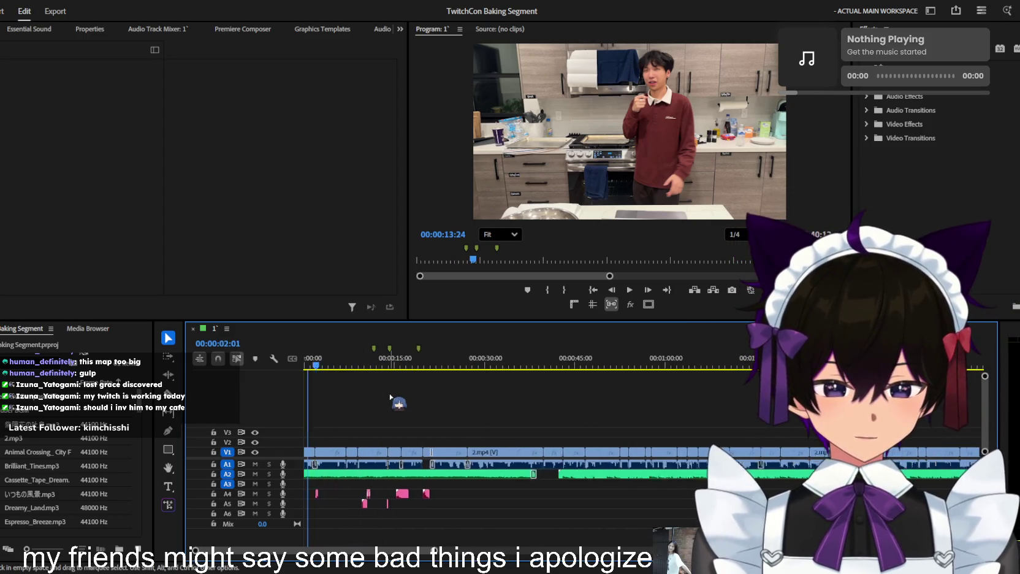
key(equal)
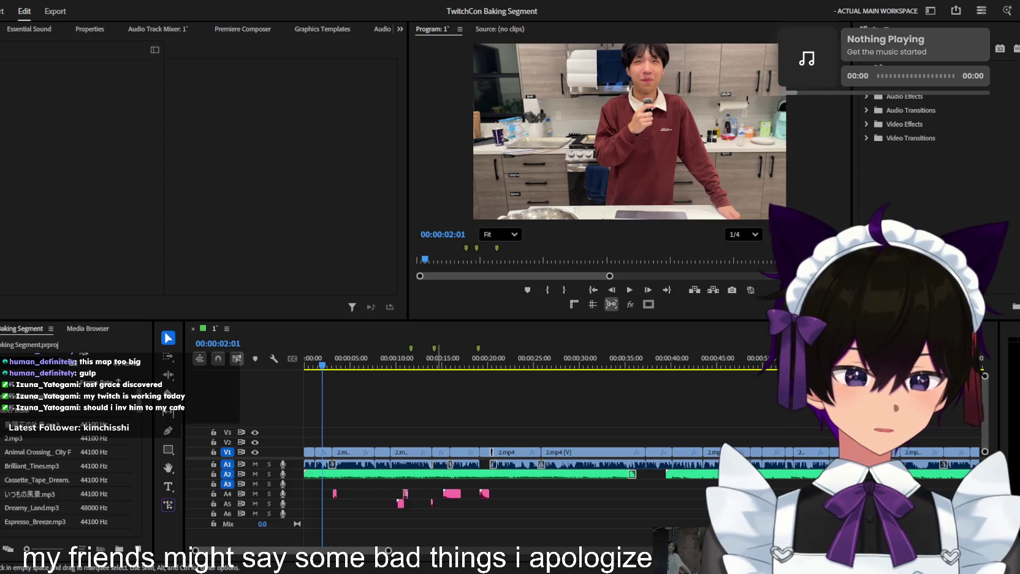
click(382, 421)
Play the sequence from the start to about 4 seconds, adjusting timeline zoom around the opening cuts
key(Home)
key(=)
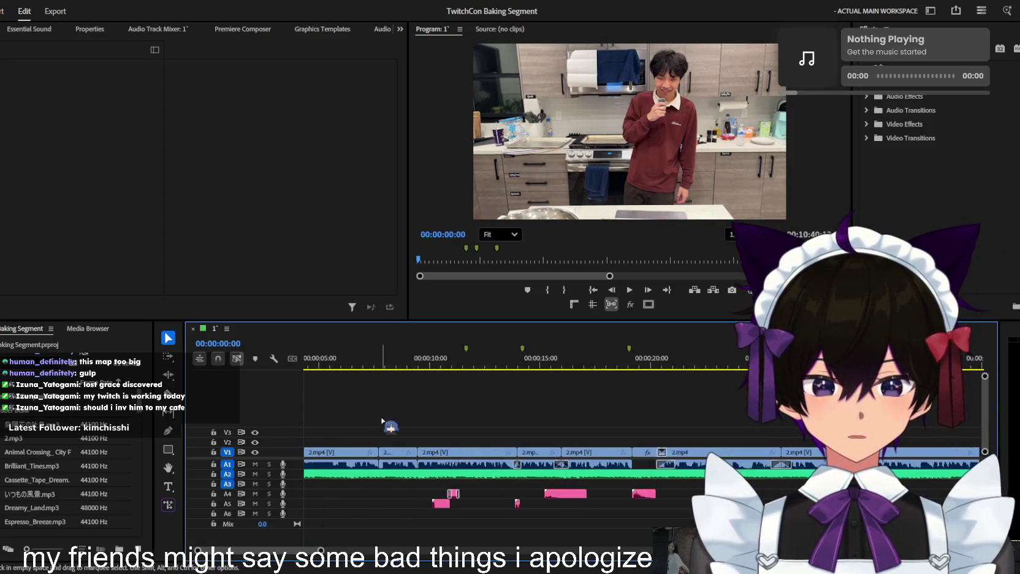
scroll(381, 421, down, 5)
key(space)
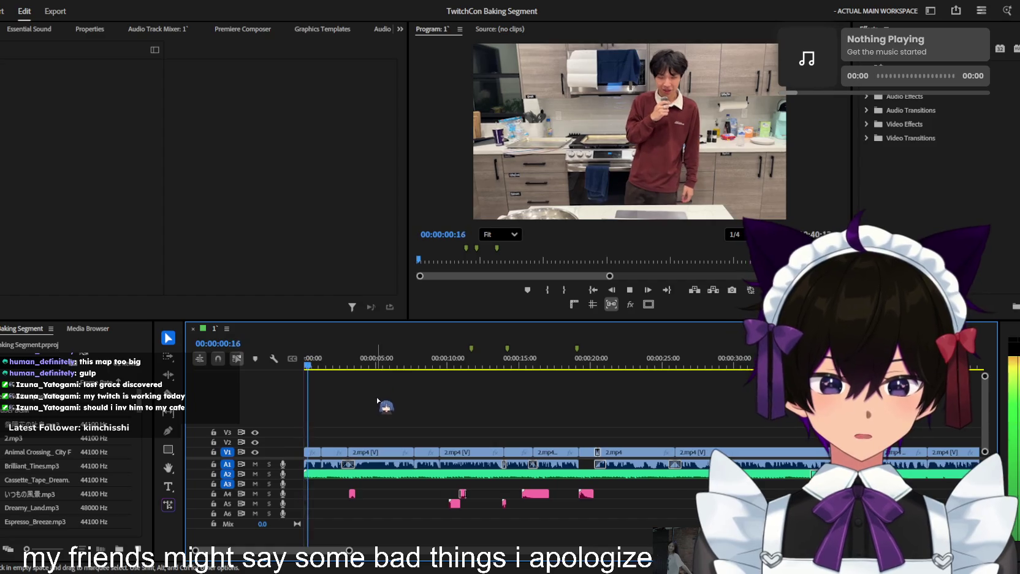
key(=)
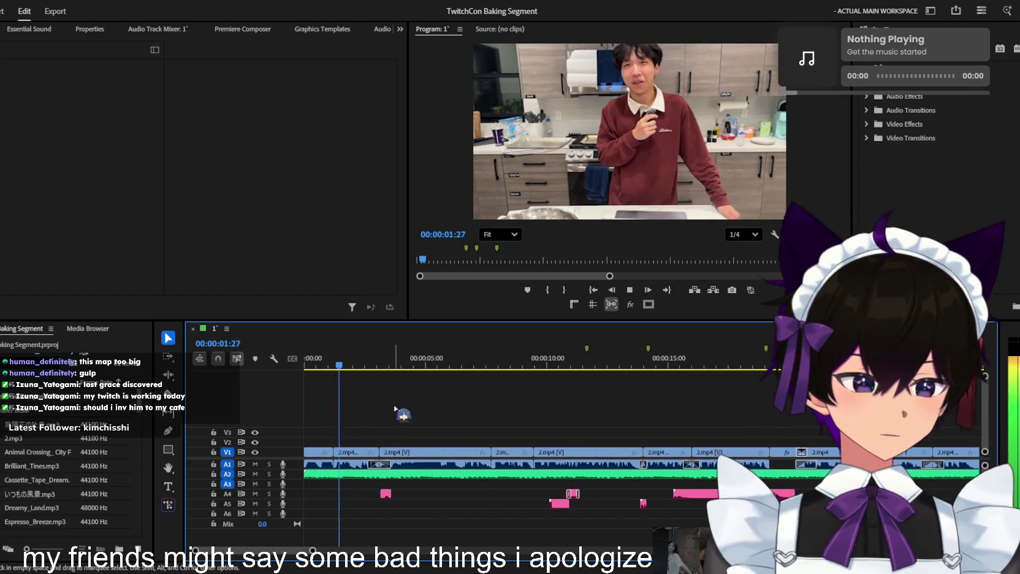
key(minus)
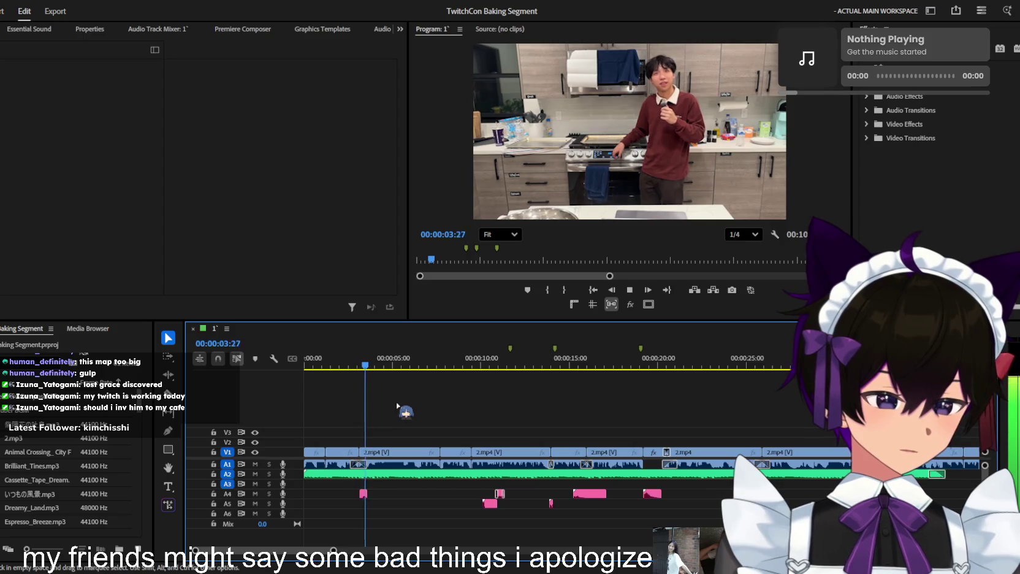
key(space)
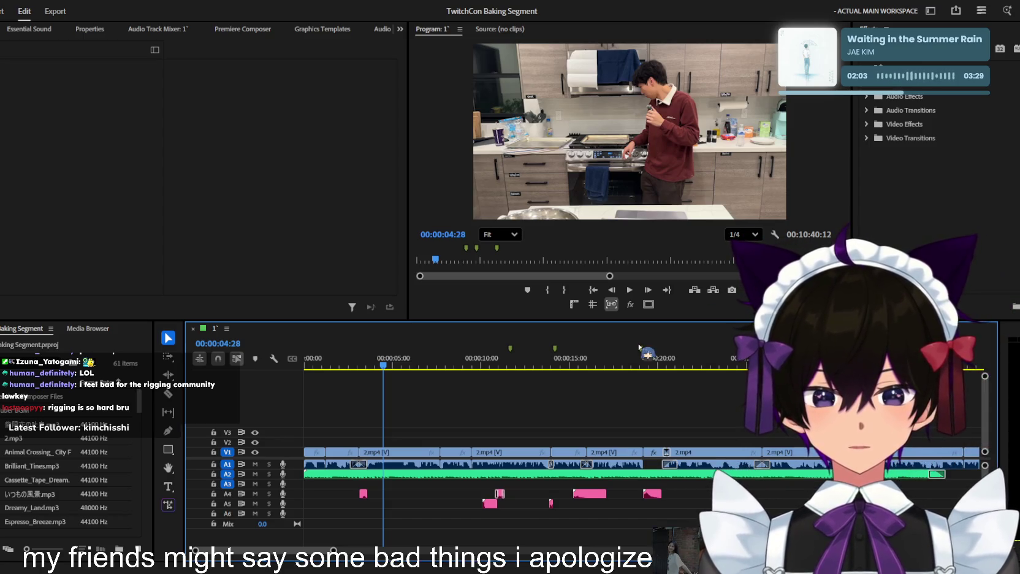
key(minus)
key(Home)
key(equal)
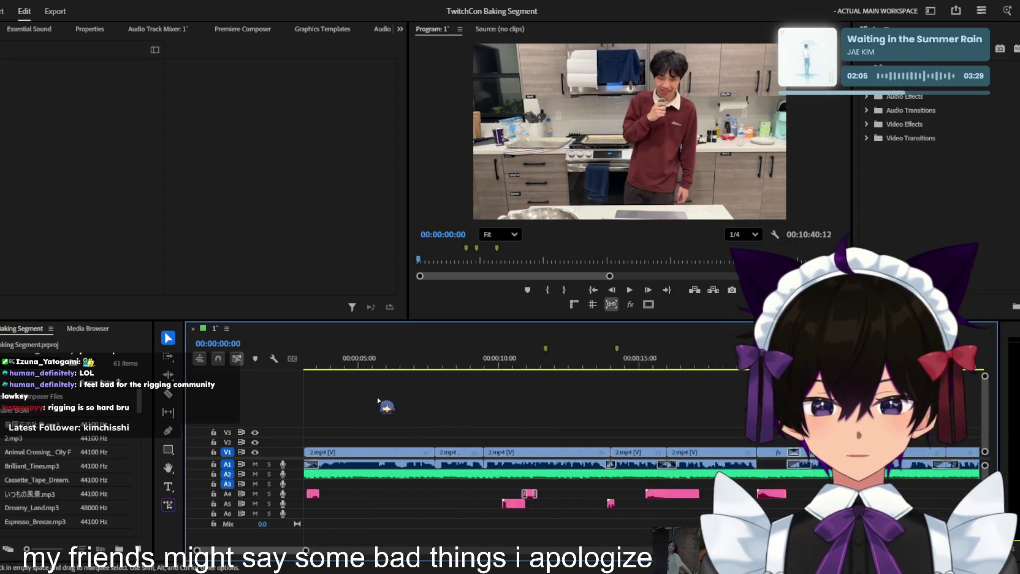
key(space)
key(space)
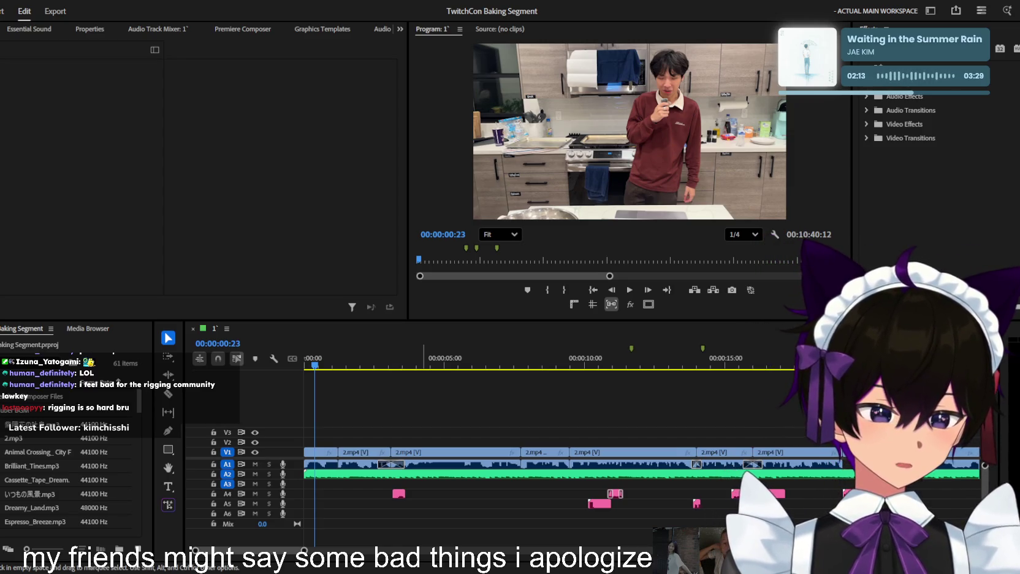
click(314, 377)
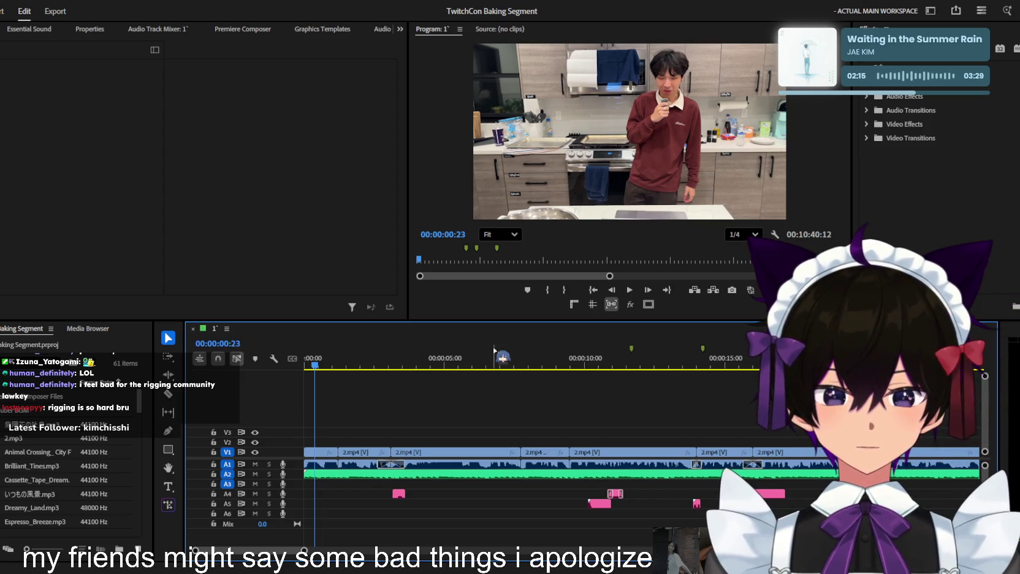
key(space)
key(=)
key(=)
key(=)
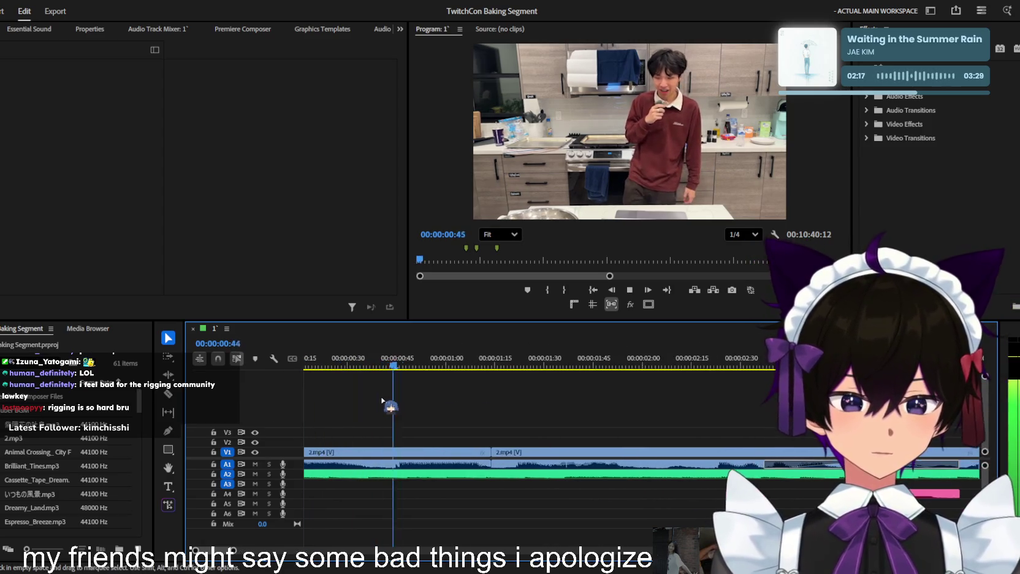
key(minus)
key(minus)
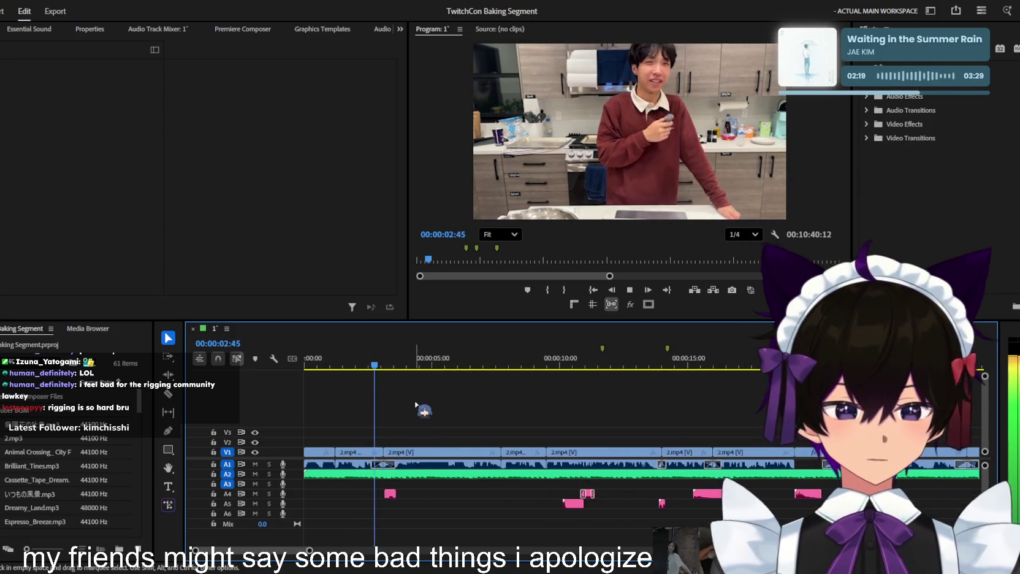
key(space)
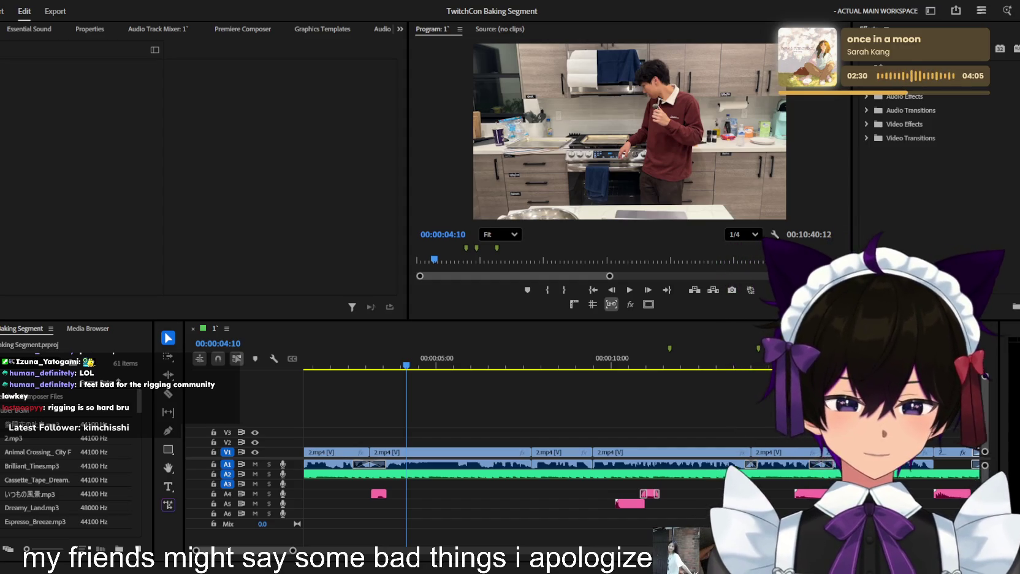
Make the timeline the active panel for playback control
click(457, 445)
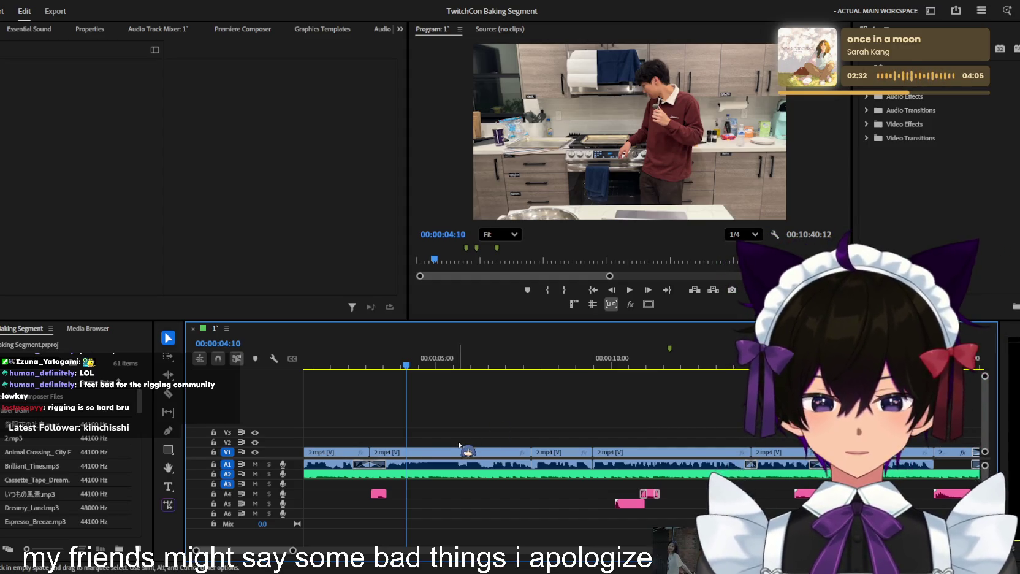
key(minus)
key(Home)
key(equal)
key(space)
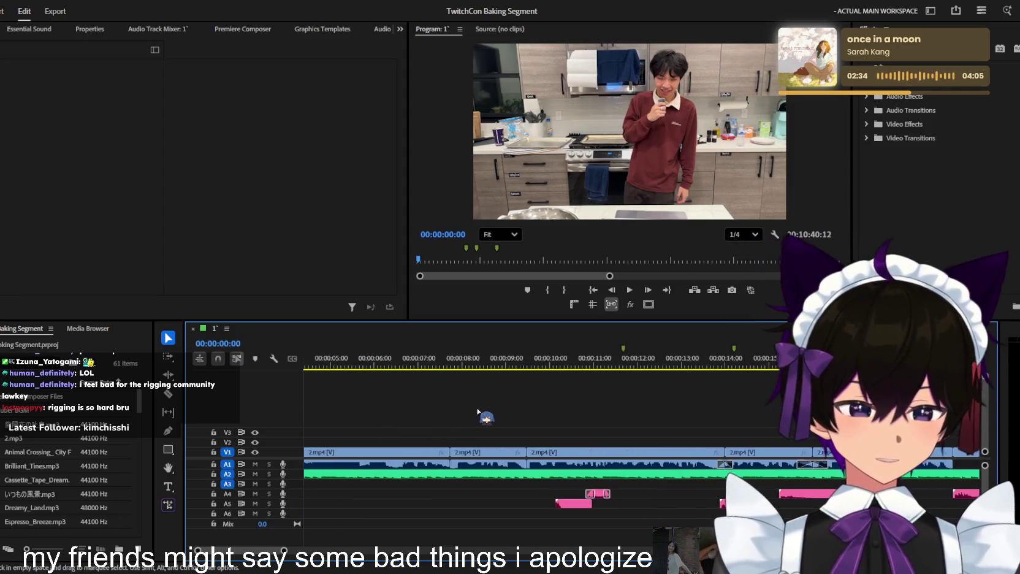
key(equal)
key(minus)
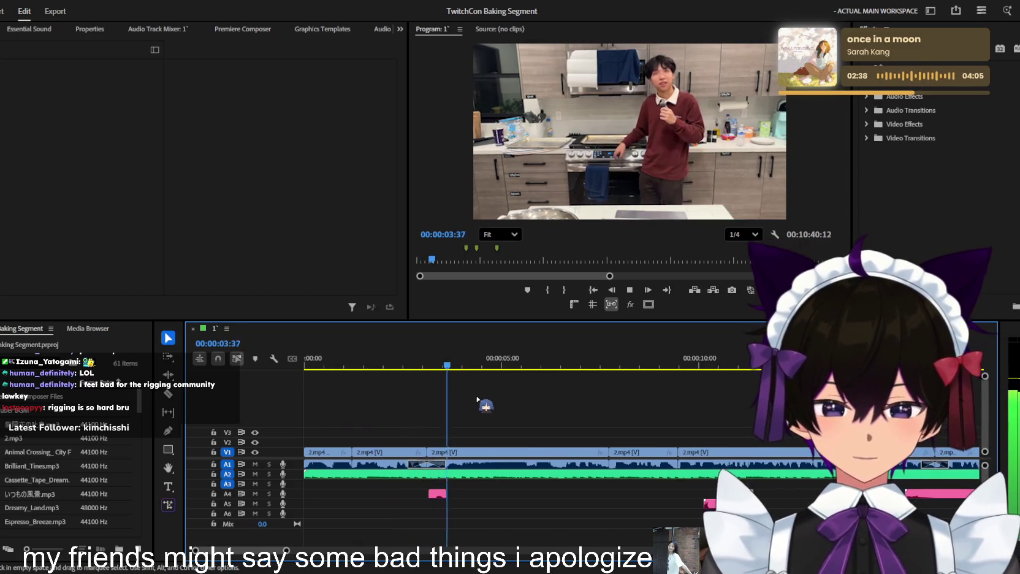
key(equal)
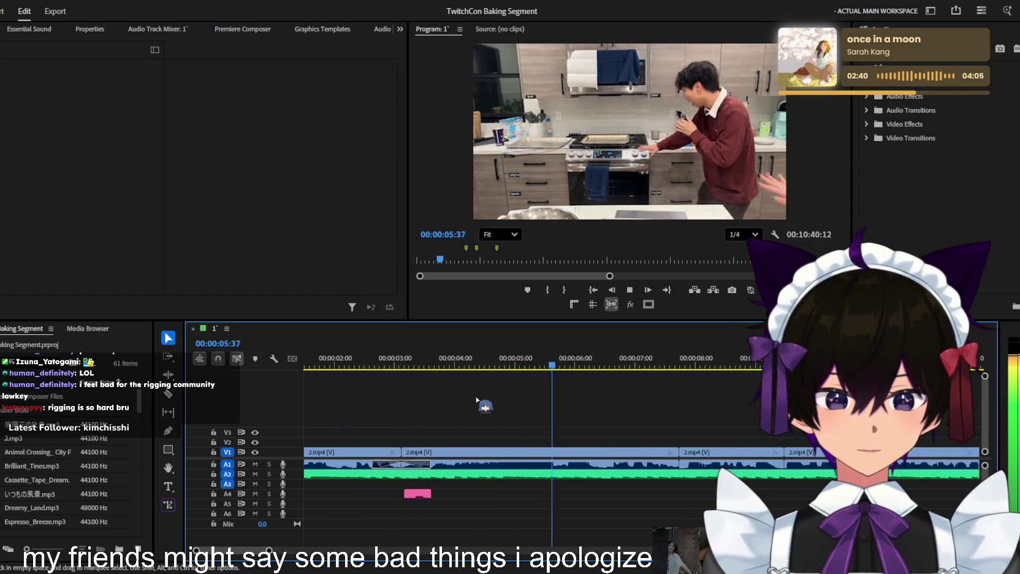
key(minus)
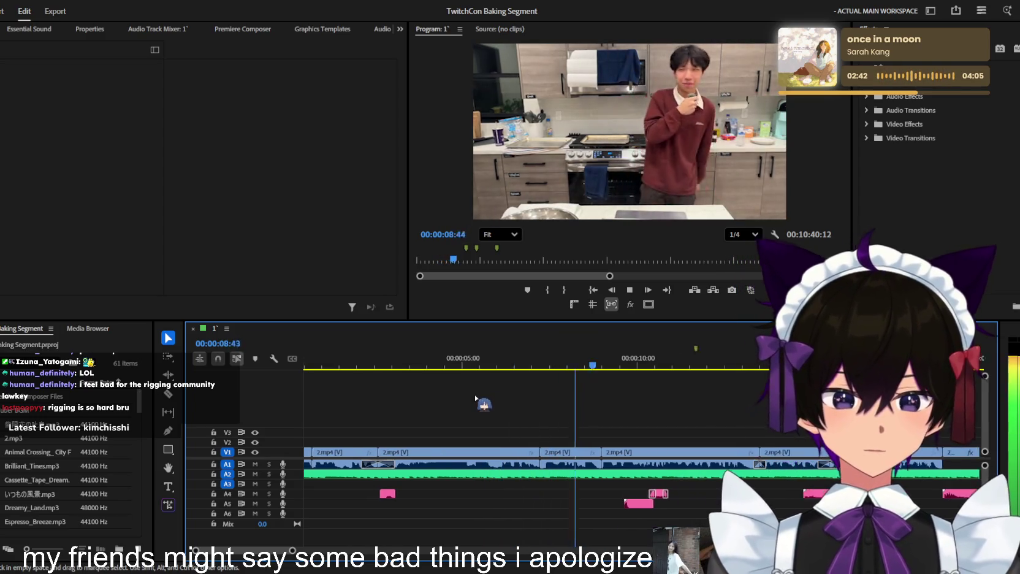
key(minus)
key(space)
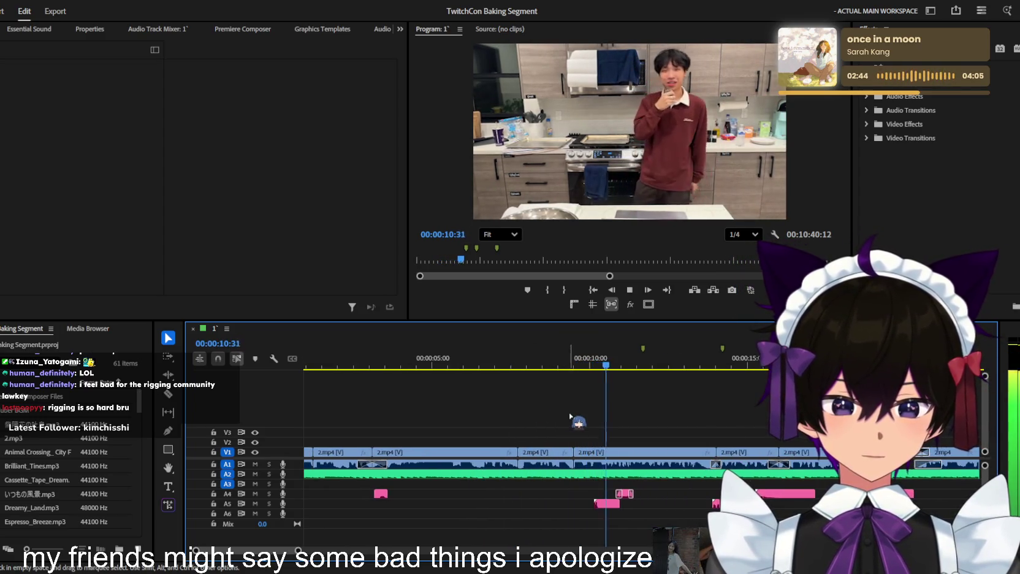
key(equal)
click(581, 366)
key(space)
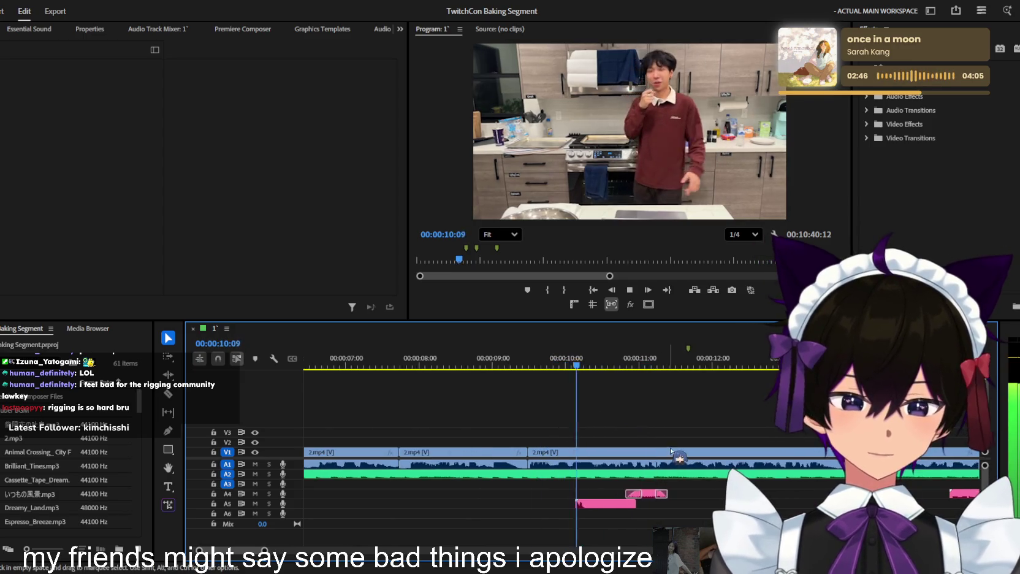
click(552, 366)
key(minus)
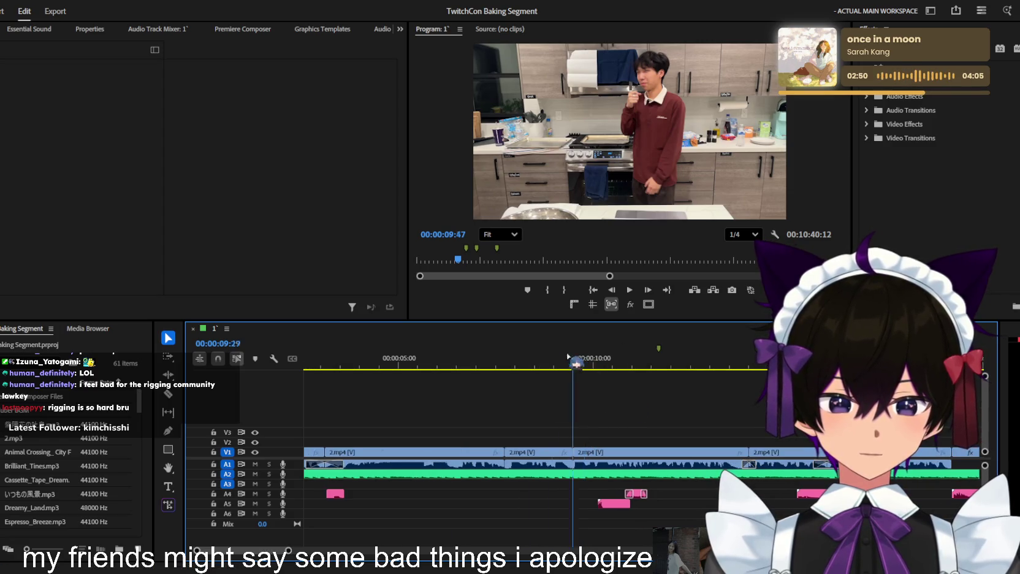
key(Home)
key(space)
key(equal)
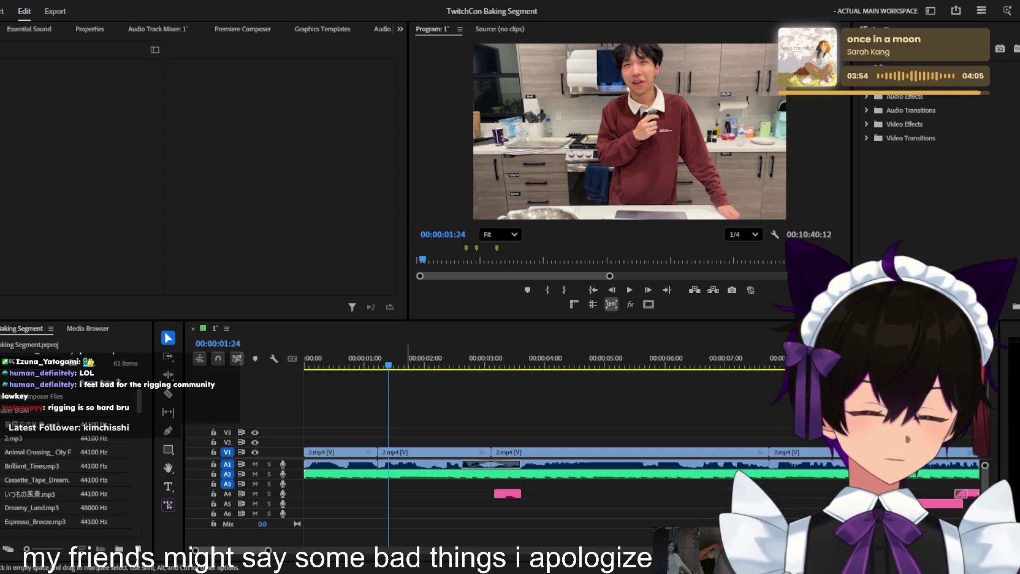
scroll(478, 402, down, 3)
scroll(472, 417, down, 3)
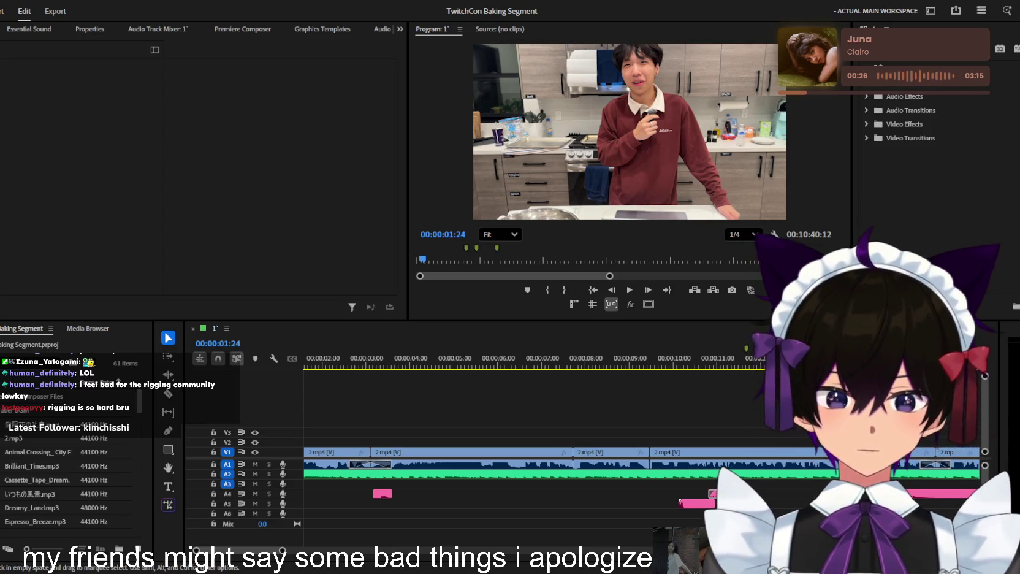
click(645, 335)
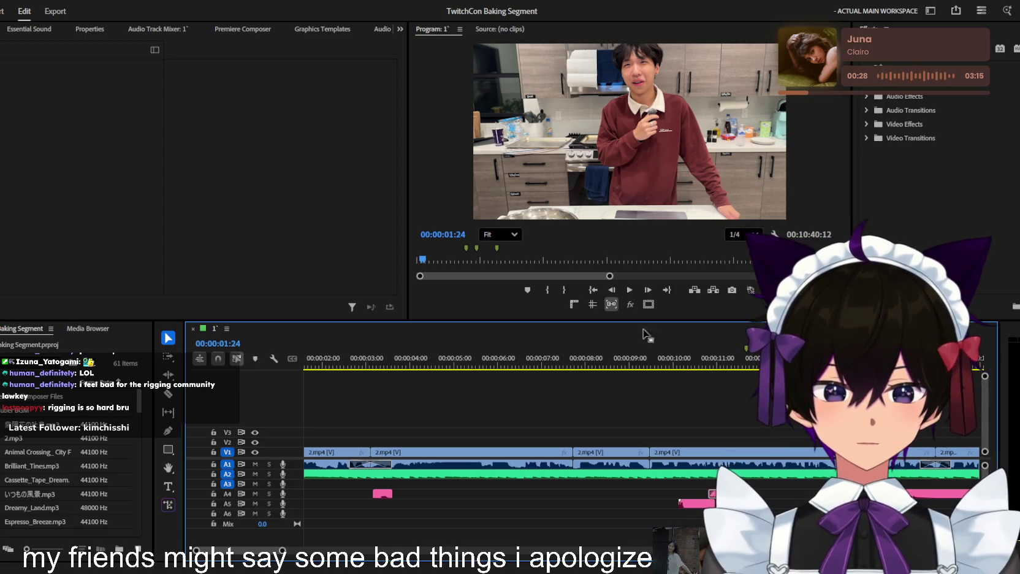
key(minus)
key(minus)
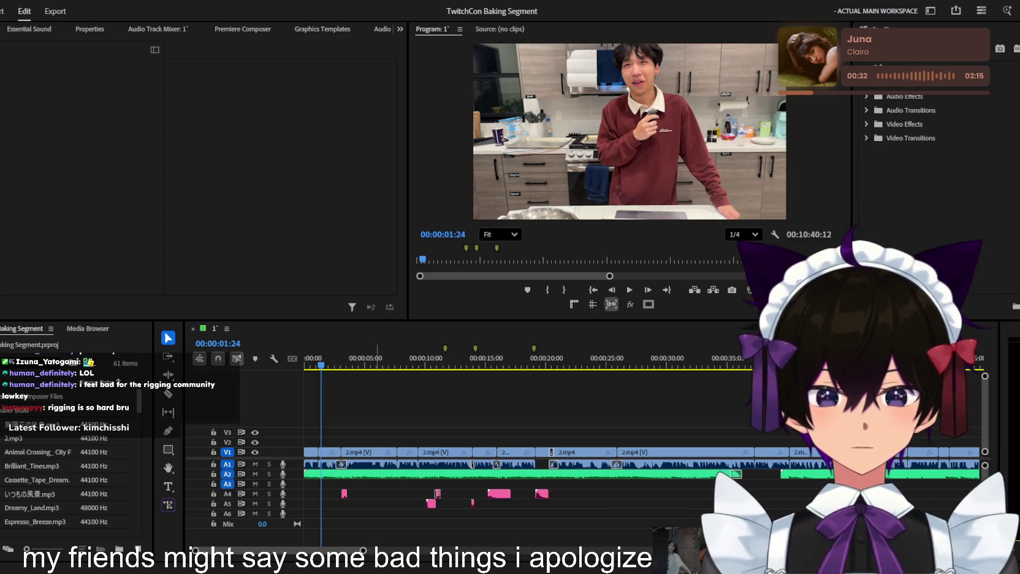
key(Home)
key(equal)
key(equal)
key(equal)
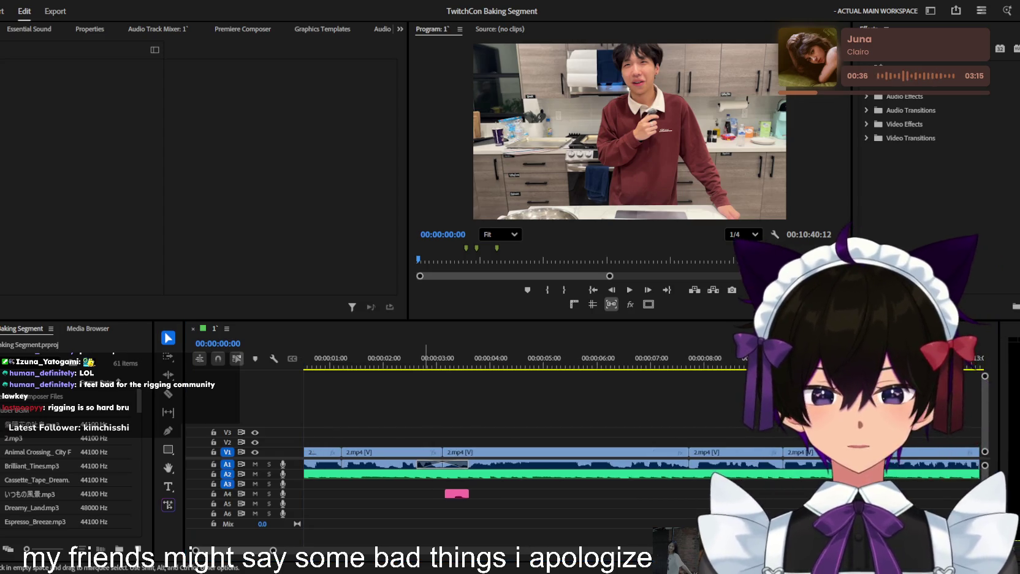
click(426, 333)
key(minus)
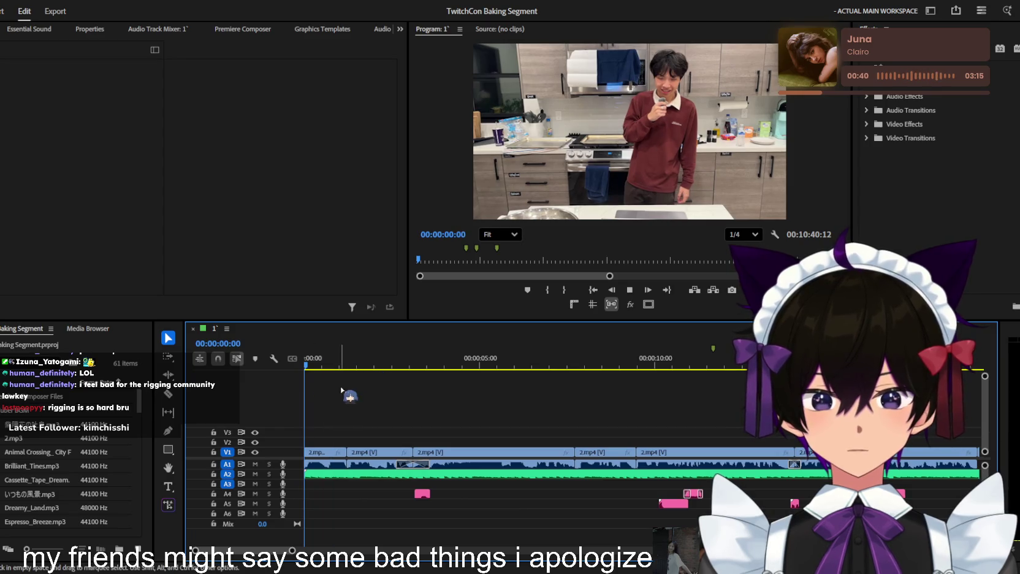
key(equal)
key(space)
key(space)
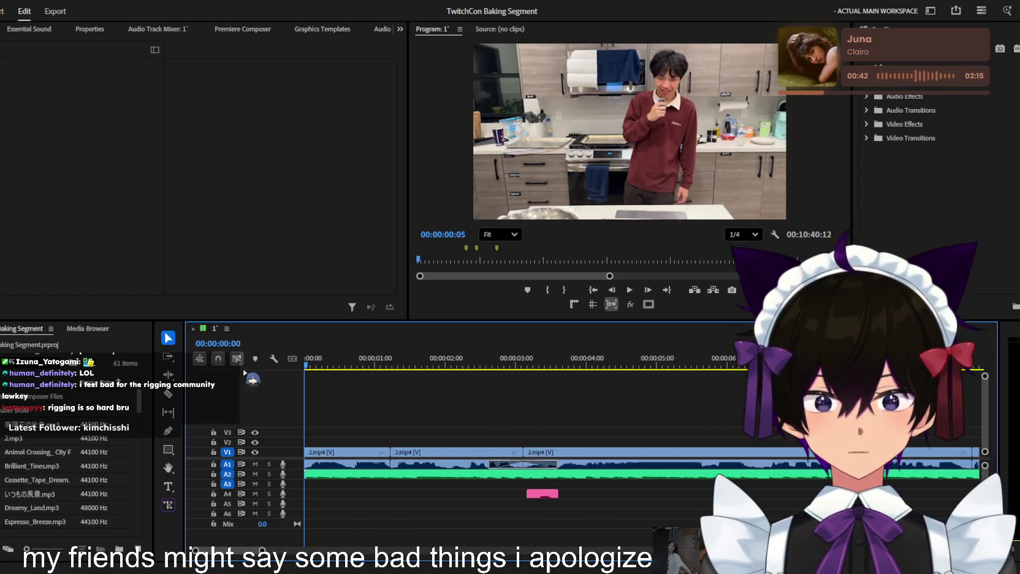
key(equal)
key(d)
key(Home)
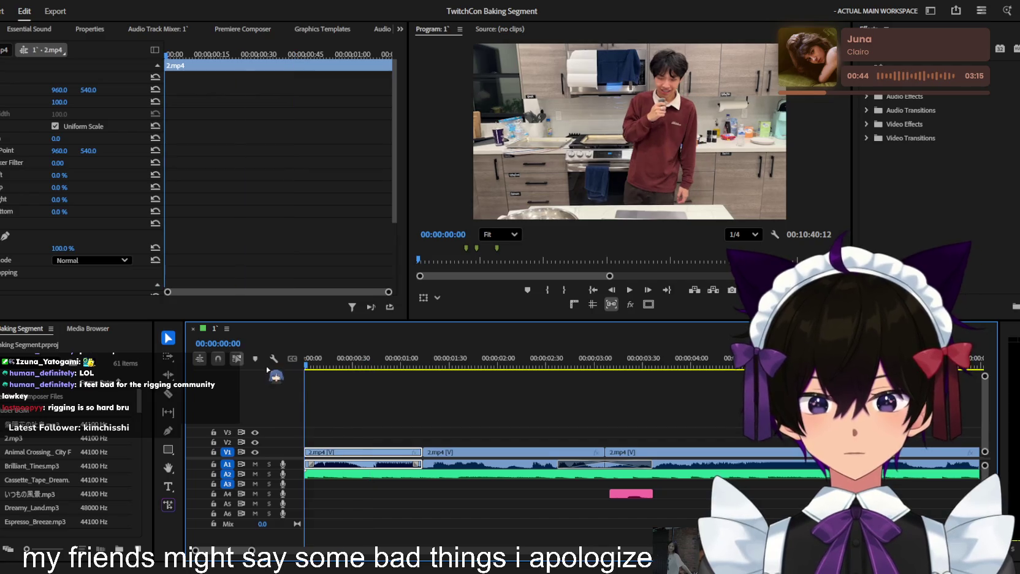
Select every clip from the sequence start with Track Select Forward and shift them slightly later
key(space)
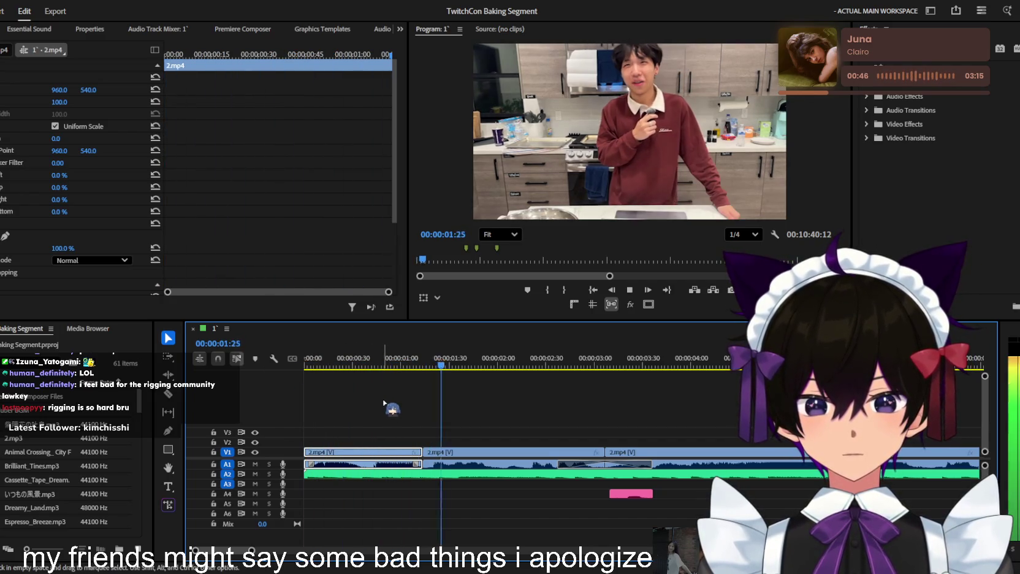
key(minus)
key(a)
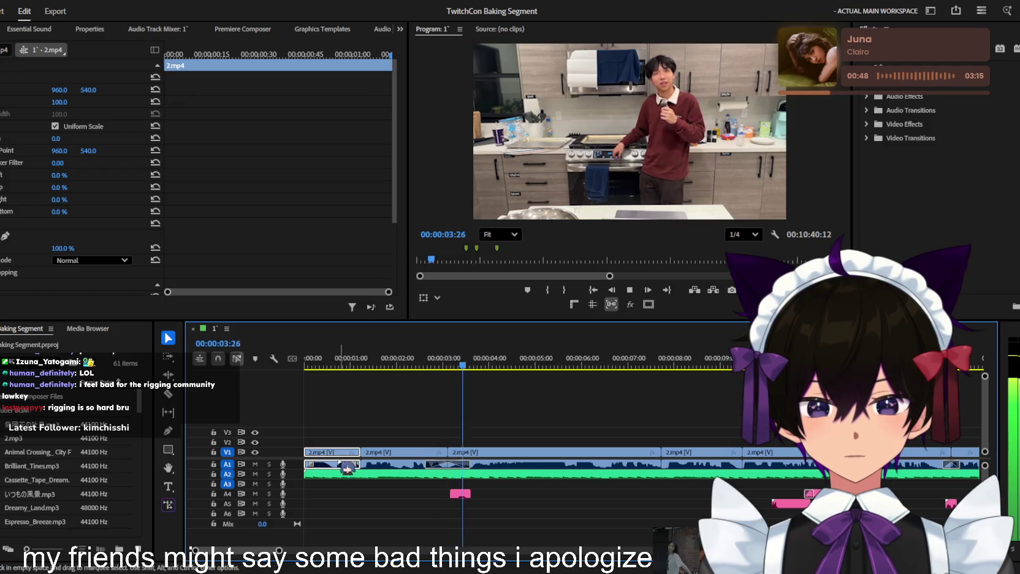
click(326, 454)
key(v)
drag(338, 460, 364, 460)
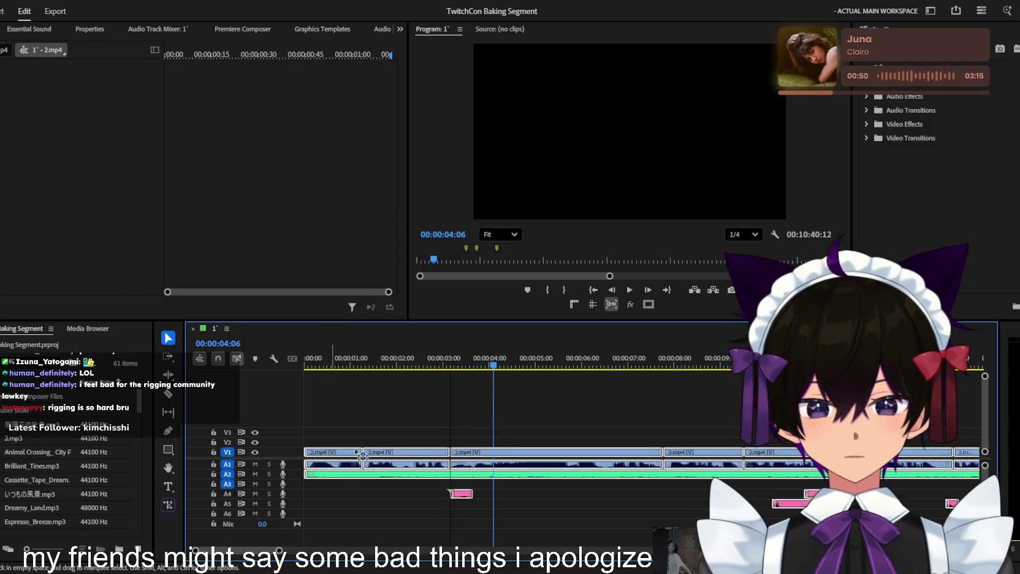
key(Home)
key(space)
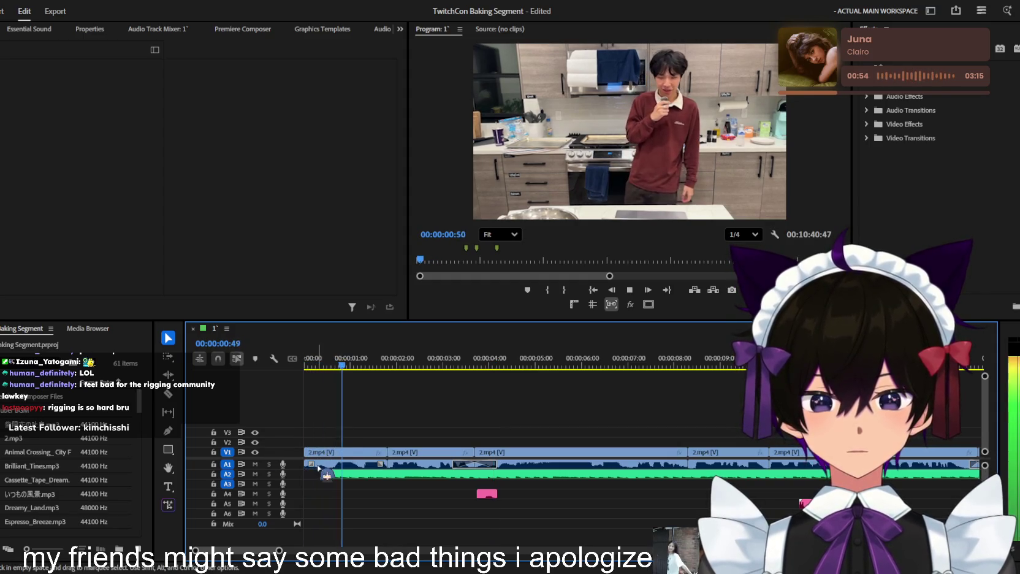
key(space)
Delete the transition at the first audio clip's start and move the opening clips back to zero
key(Delete)
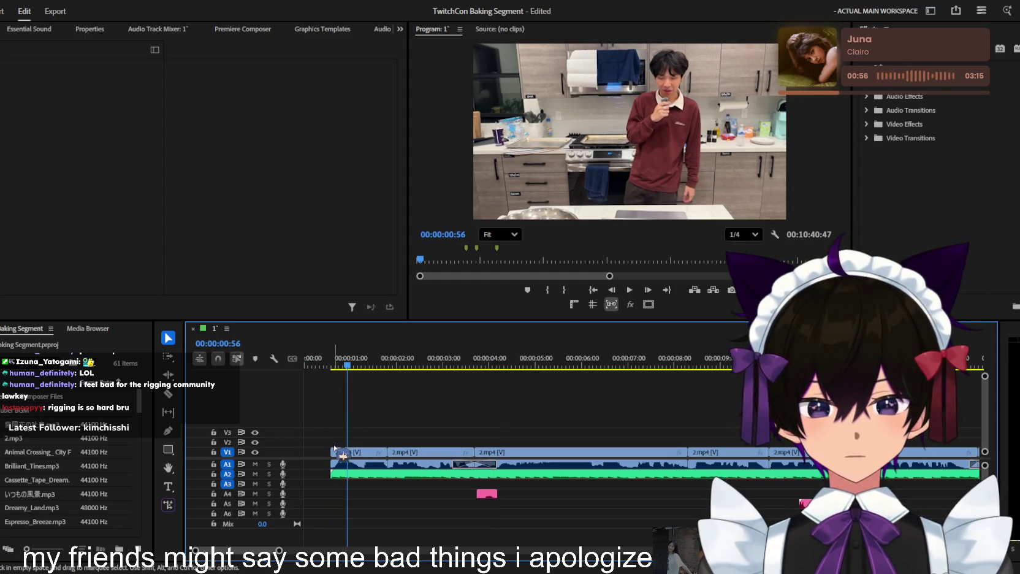
drag(335, 464, 317, 456)
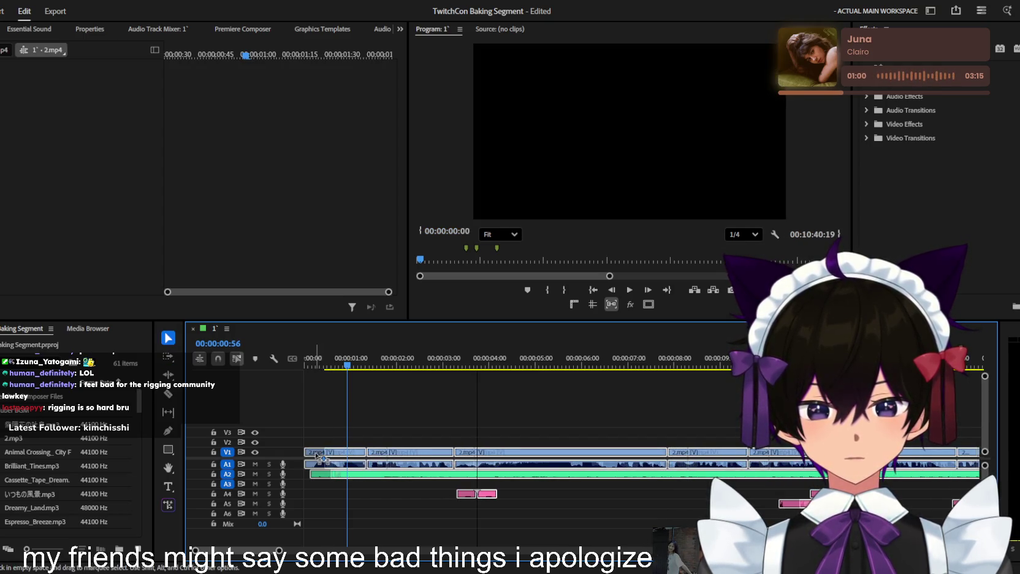
click(322, 363)
key(space)
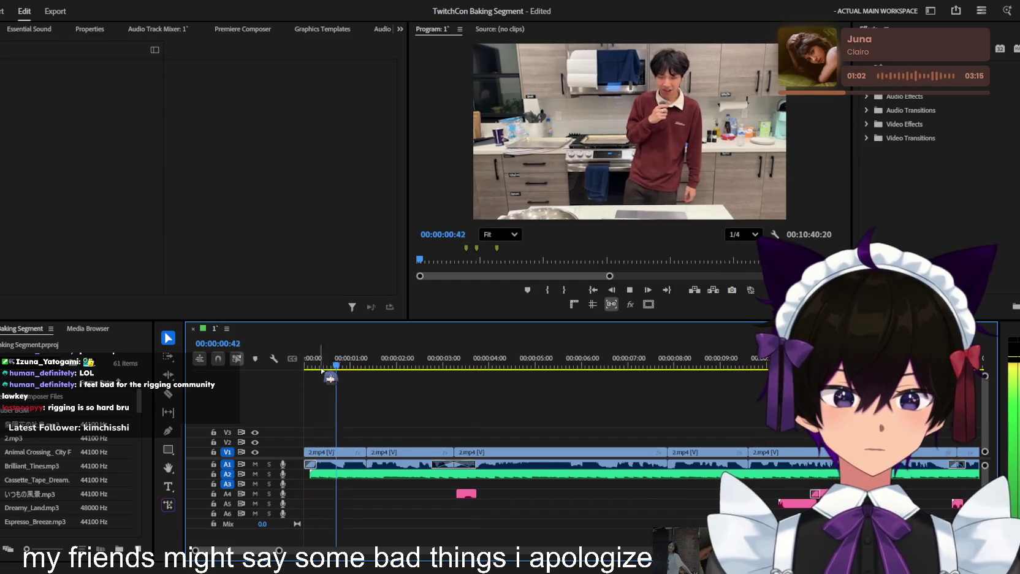
key(minus)
key(minus)
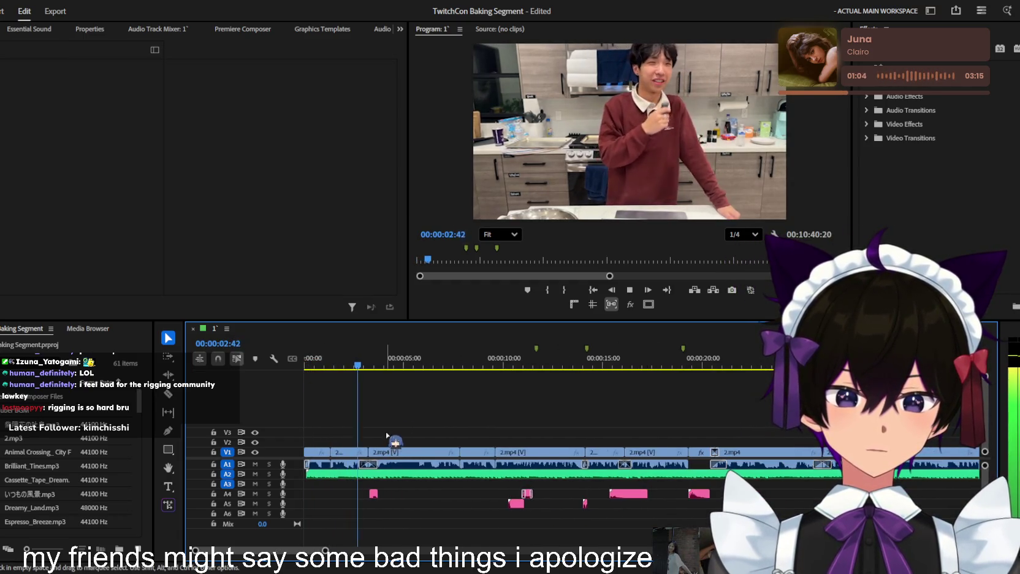
key(equal)
key(equal)
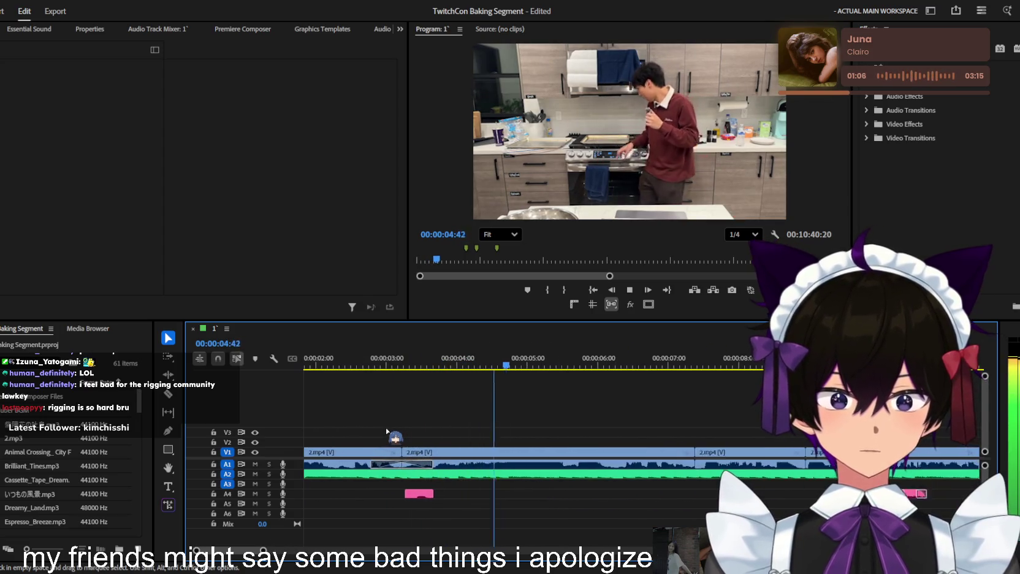
key(minus)
key(minus)
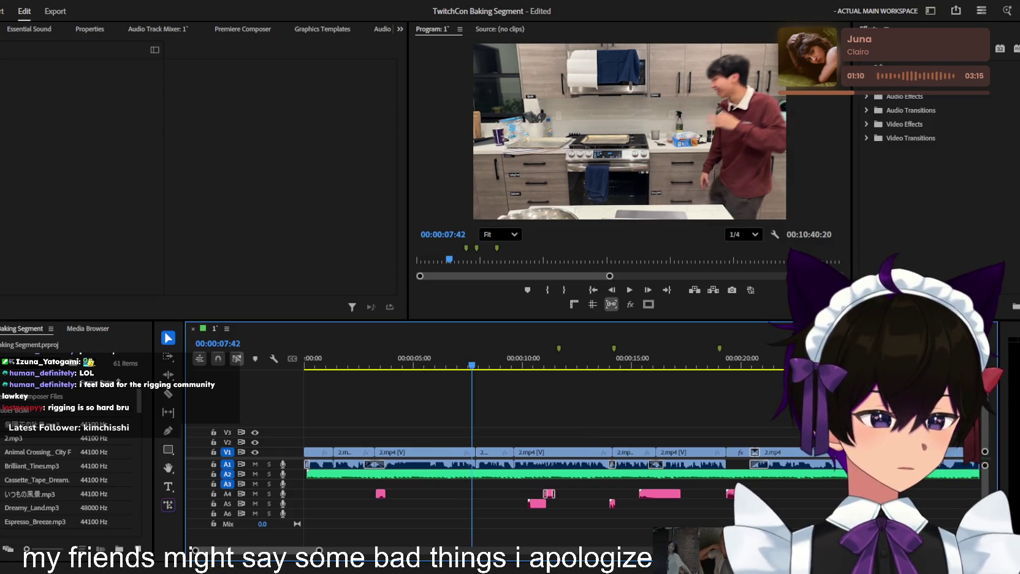
key(space)
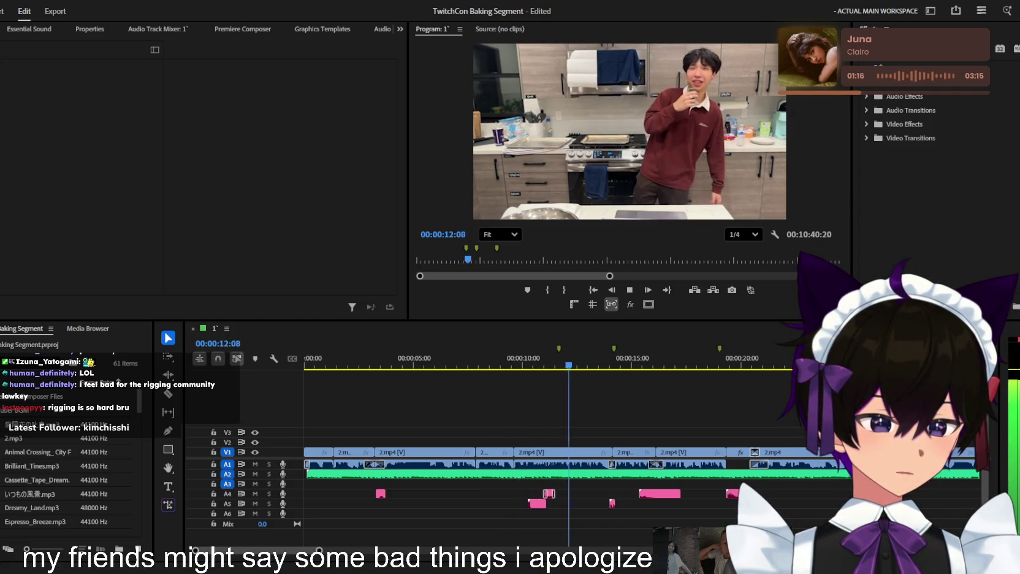
key(equal)
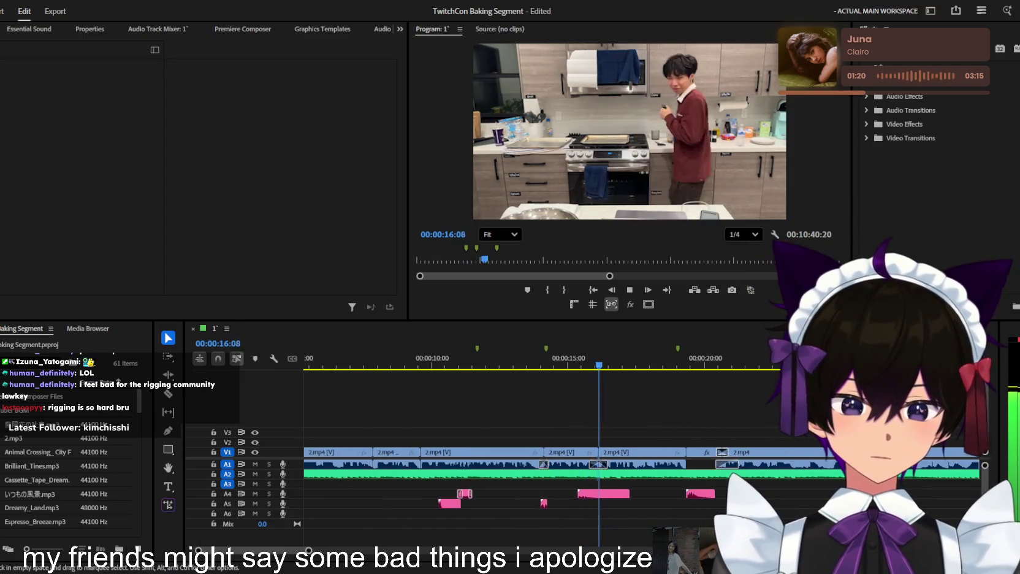
key(minus)
key(space)
key(ctrl+s)
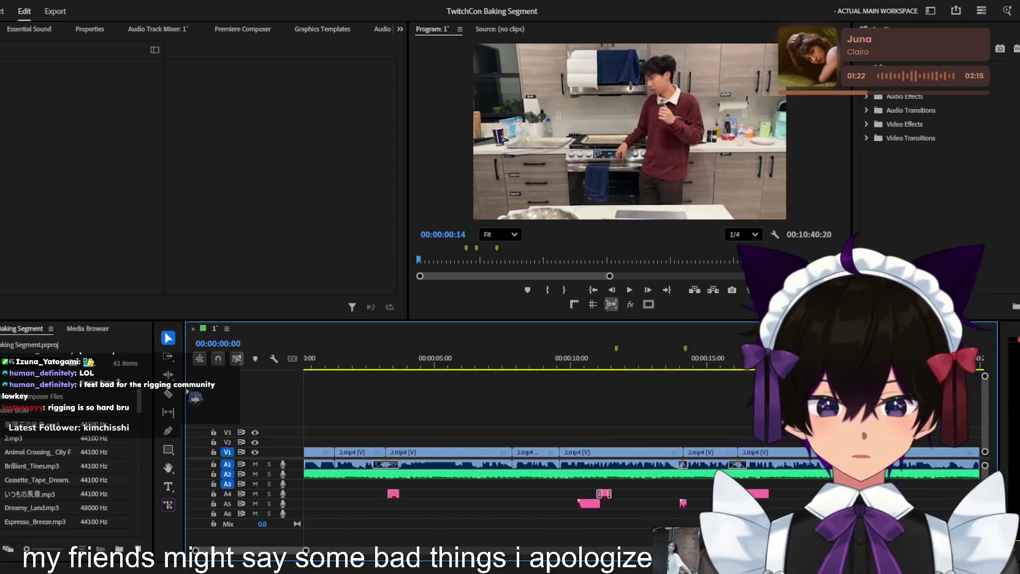
key(Home)
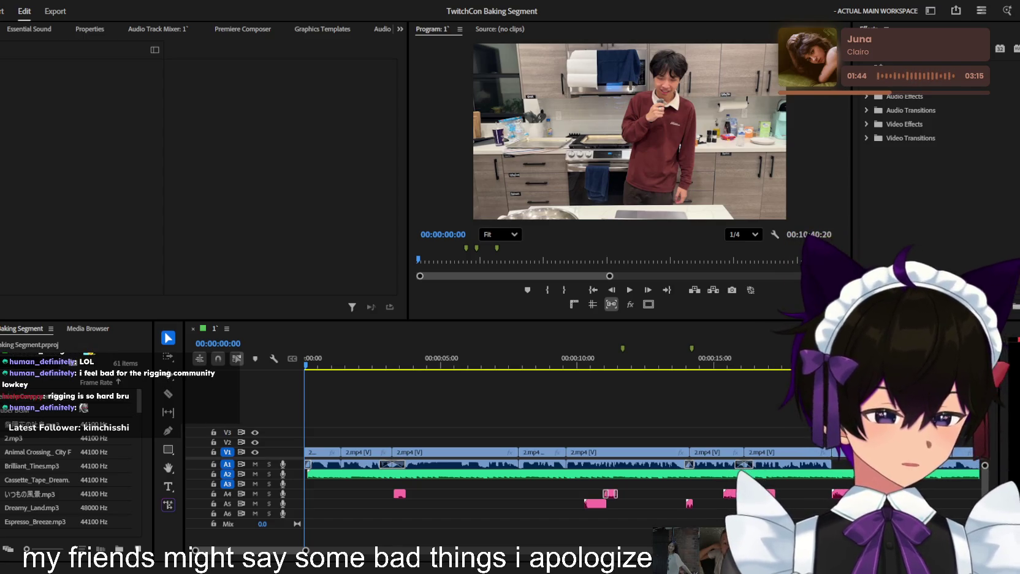
key(shift+3)
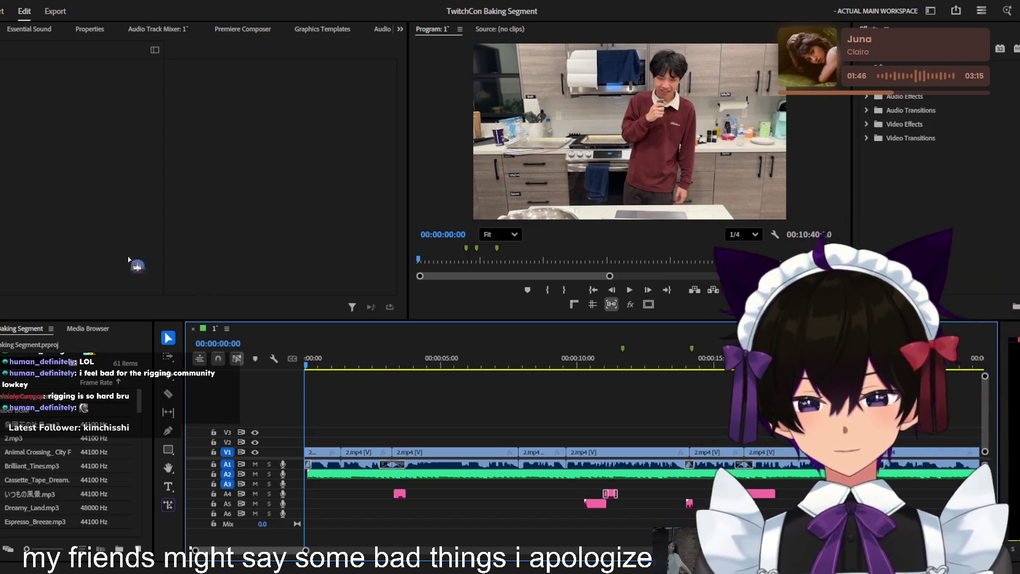
scroll(419, 418, up, 3)
scroll(419, 419, down, 2)
key(space)
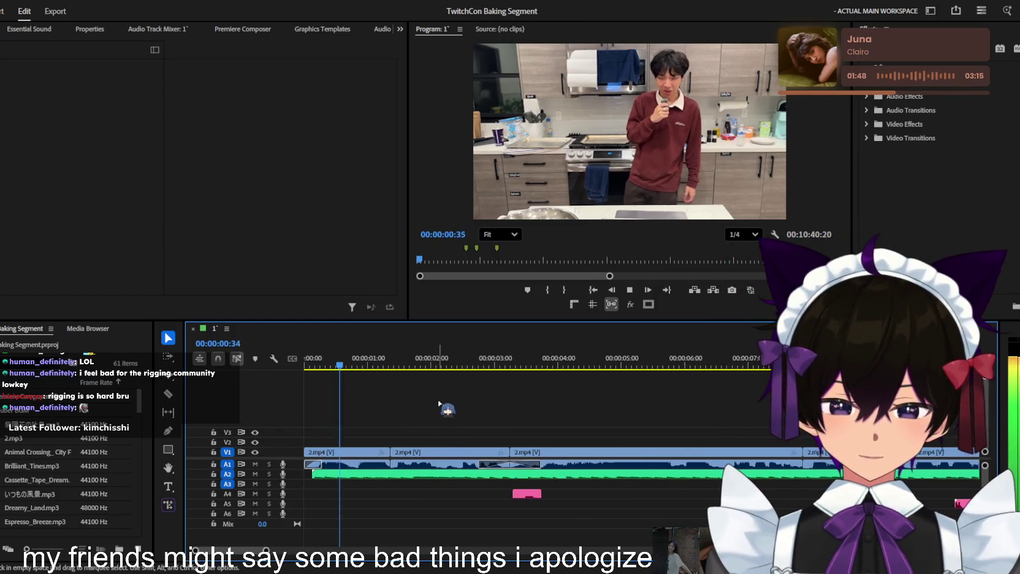
scroll(430, 414, down, 2)
key(space)
scroll(429, 423, up, 2)
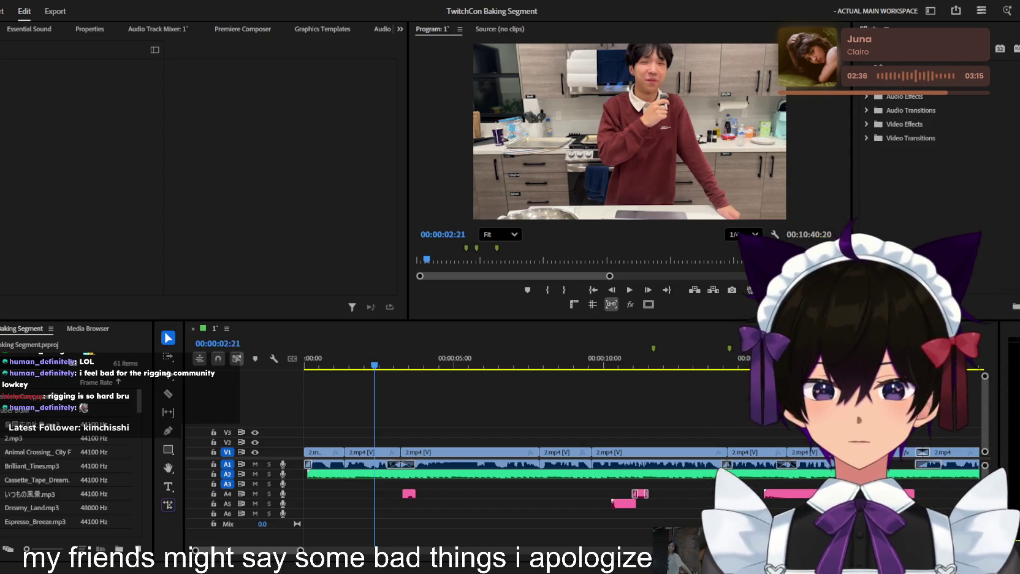
Replay the edit from the start and select the opening 2.mp4 clip, stopping at 00:00:01:13
click(607, 329)
key(space)
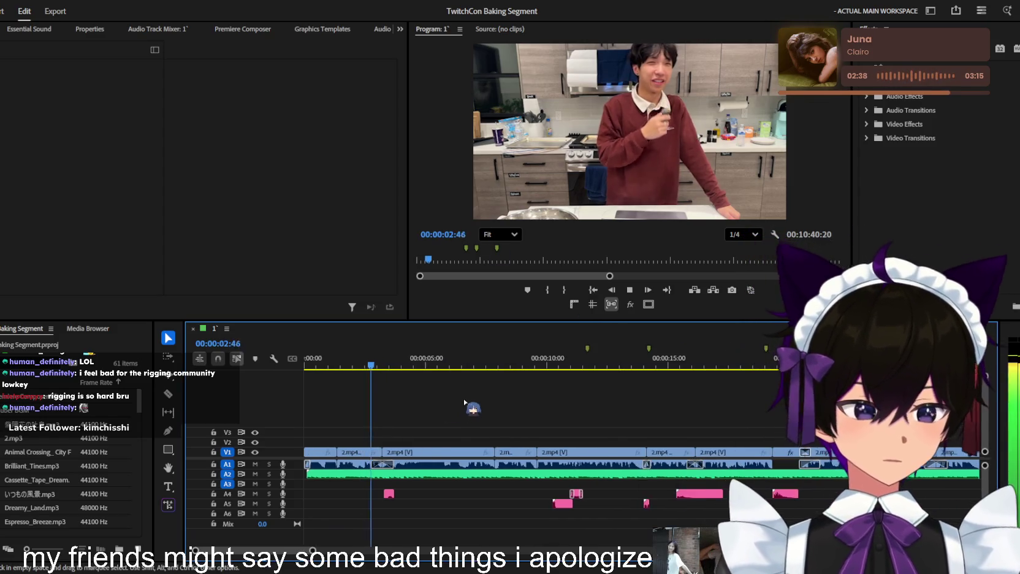
key(=)
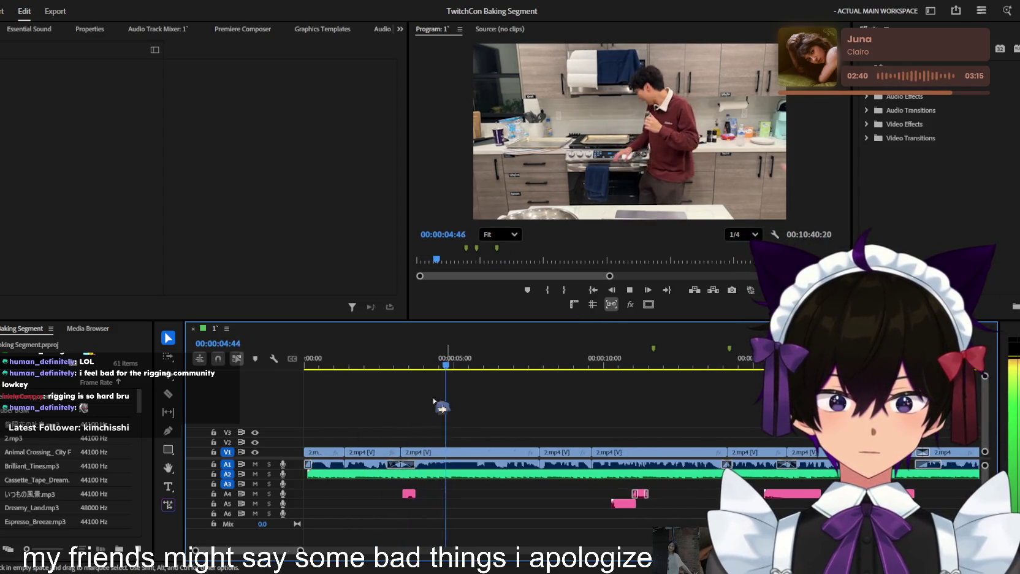
drag(456, 360, 316, 370)
key(=)
key(=)
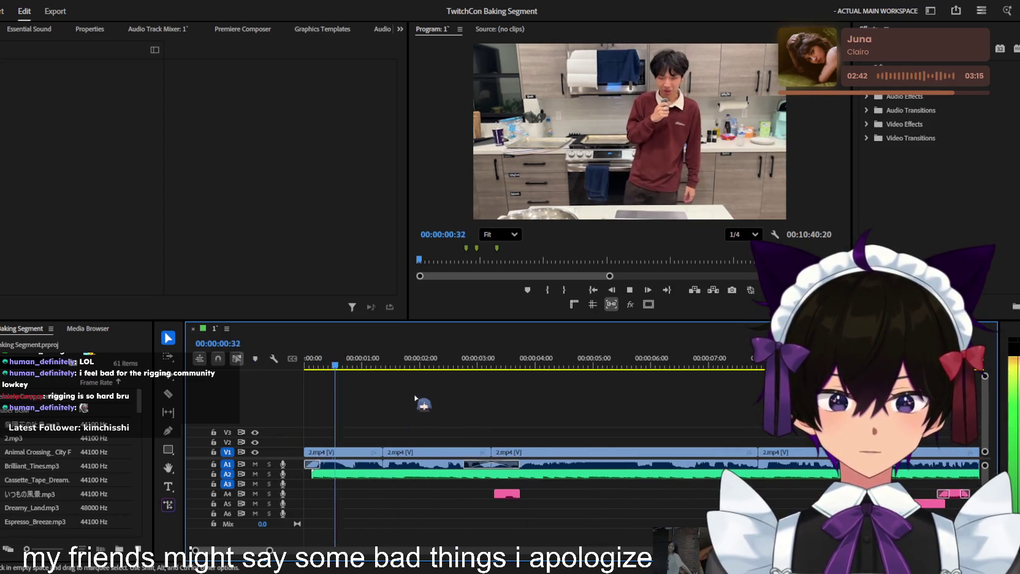
key(space)
click(315, 457)
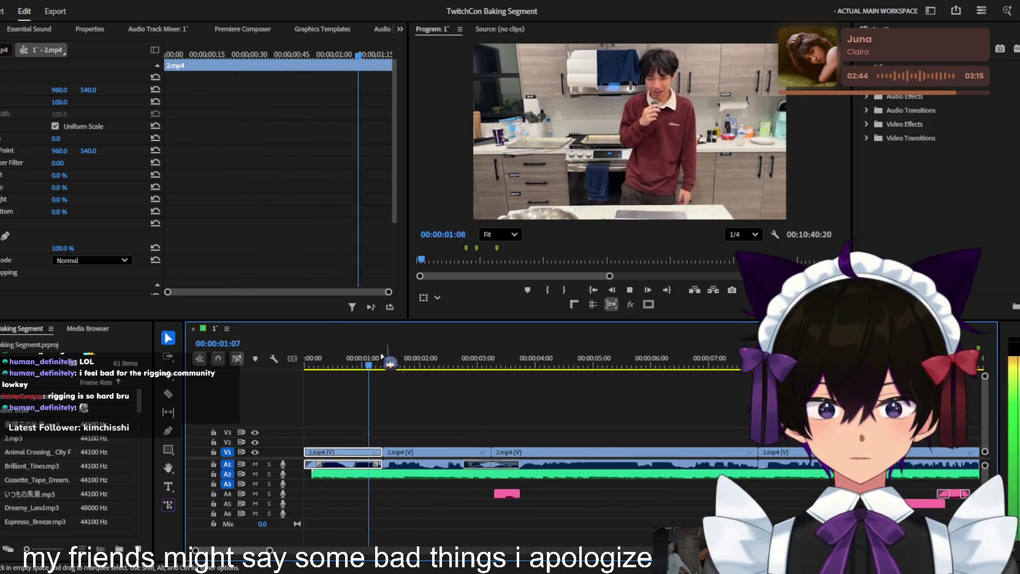
key(space)
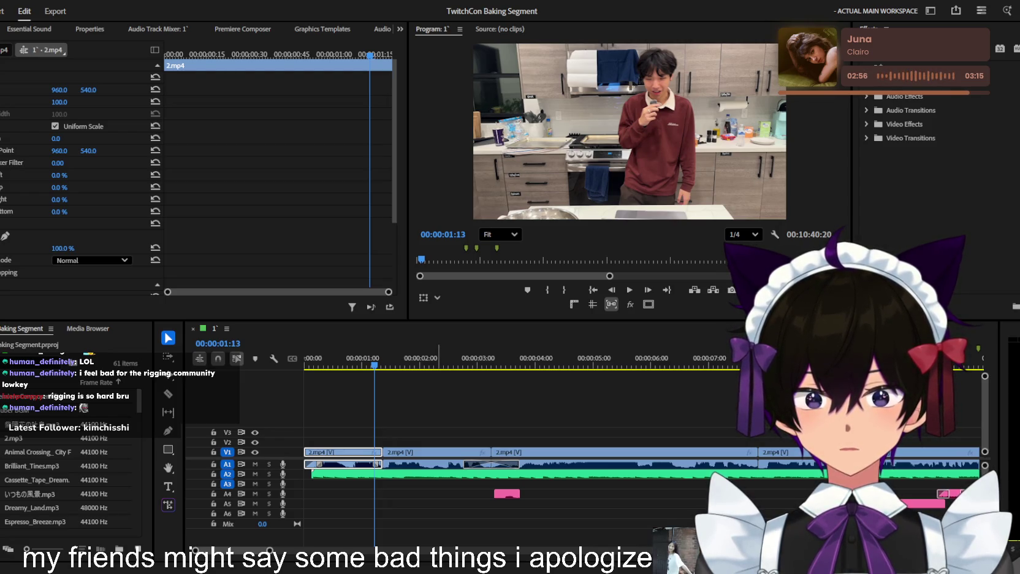
scroll(140, 210, down, 3)
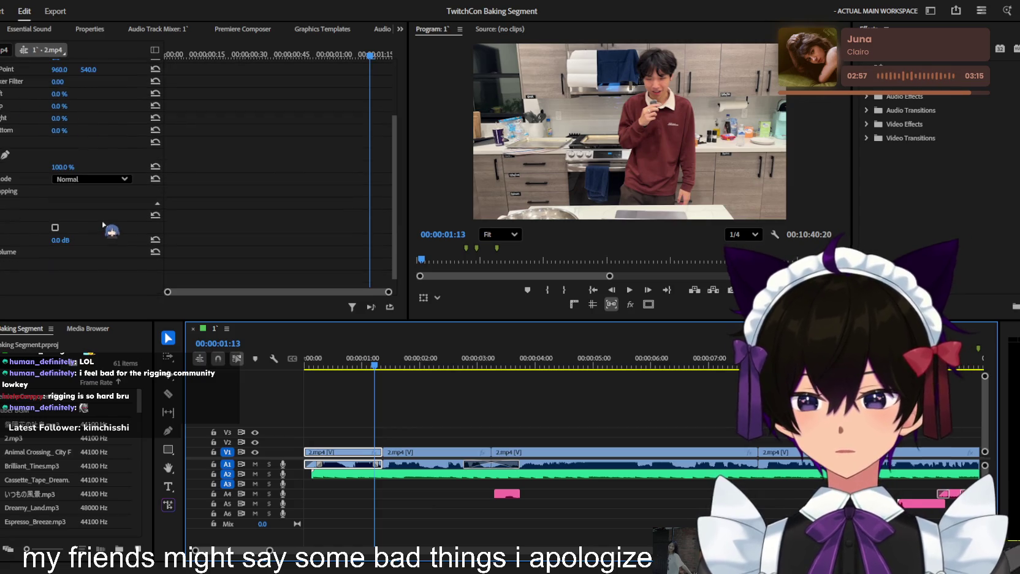
key(t)
click(594, 170)
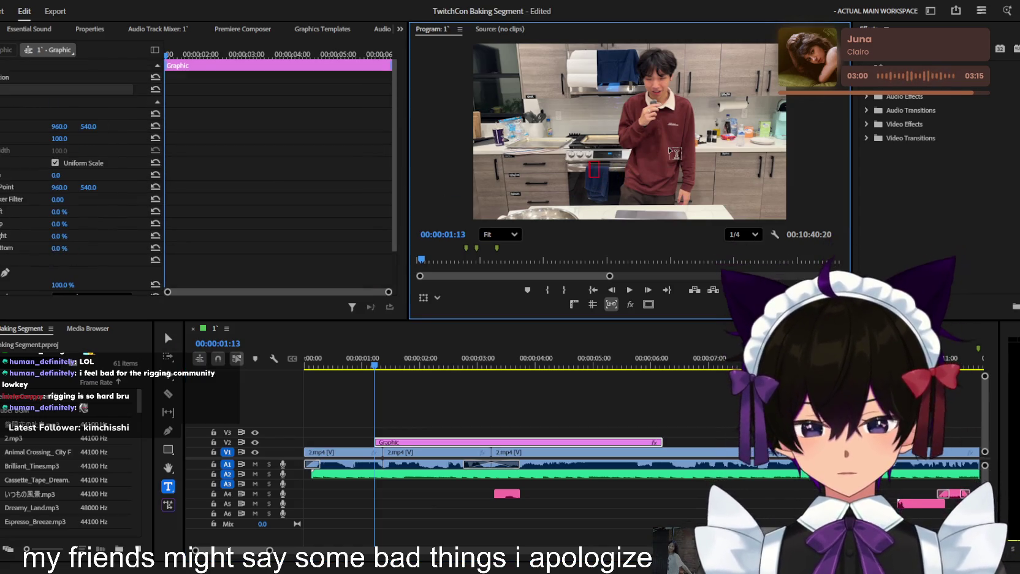
Type the caption 'ownglyph pdh' over the video and delete the stray extra letter
text(ownglyph pdgh)
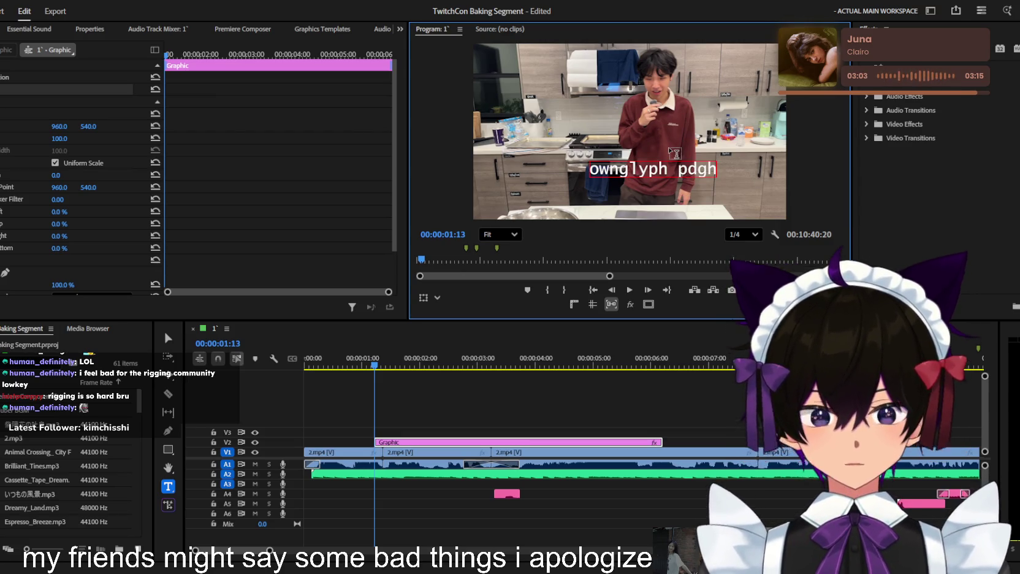
key(ctrl+a)
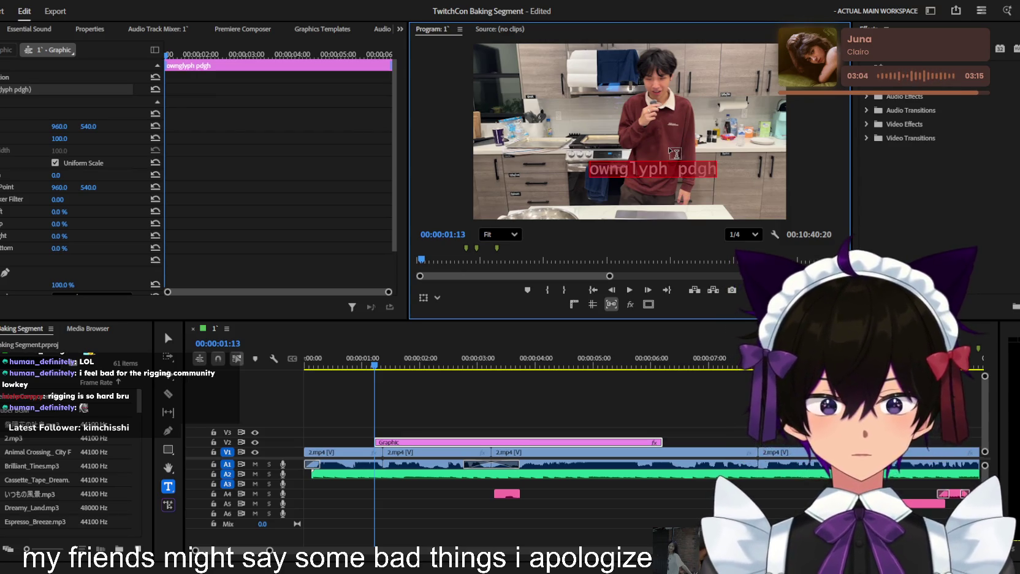
key(Right)
key(BackSpace)
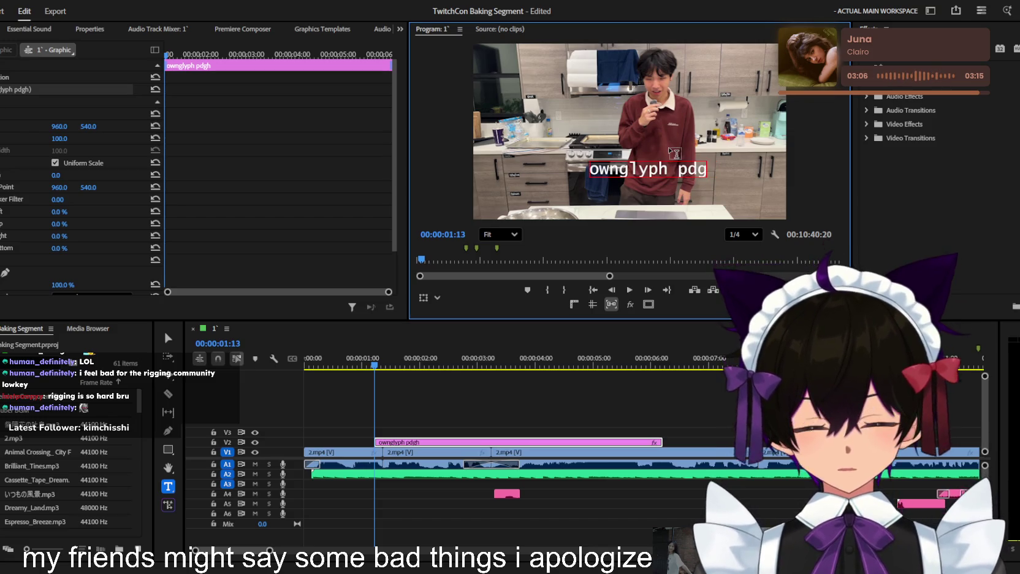
key(Escape)
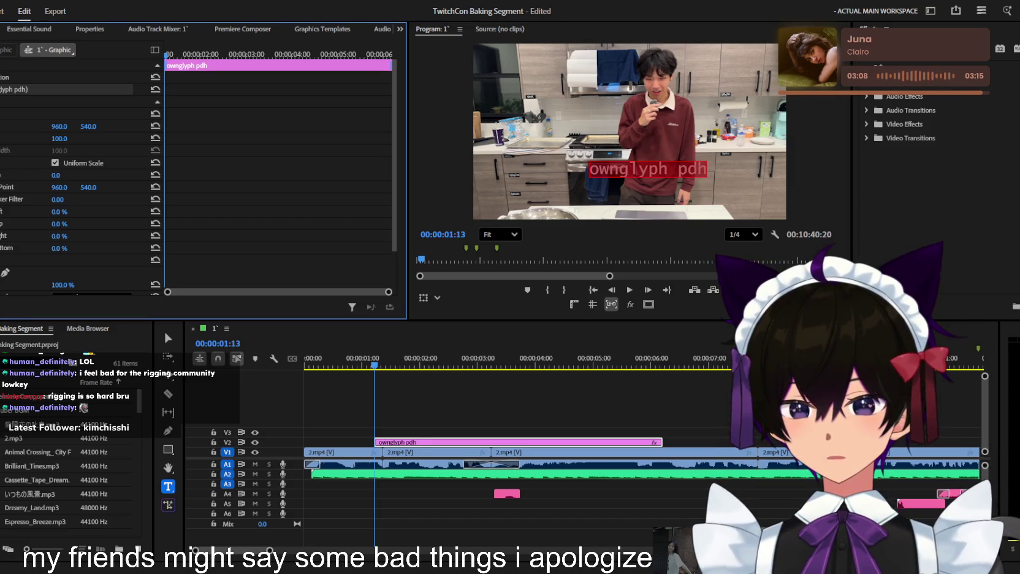
click(25, 130)
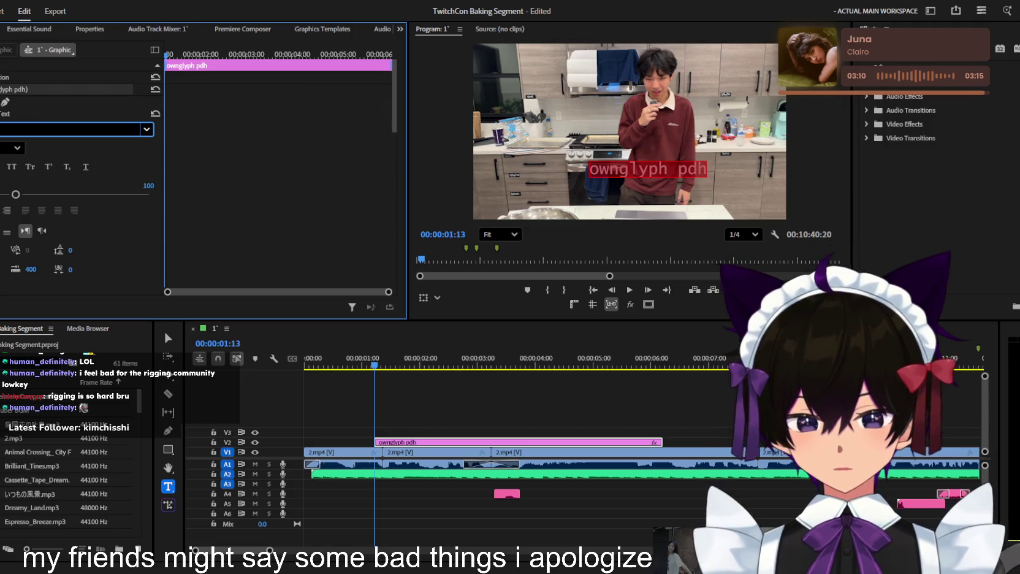
Paste the Ownglyph PDH font name into the caption's font field in Effect Controls
key(Escape)
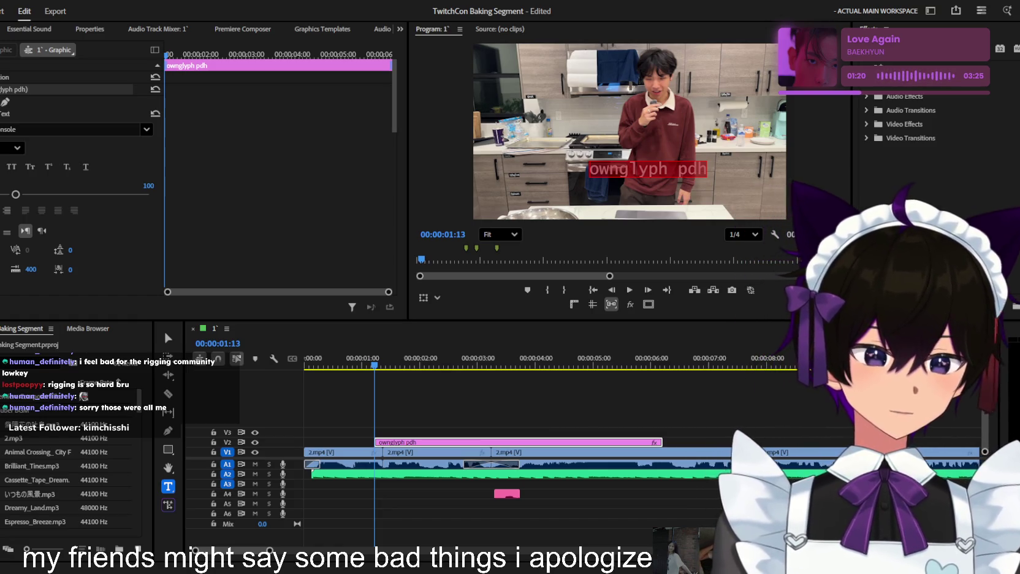
key(minus)
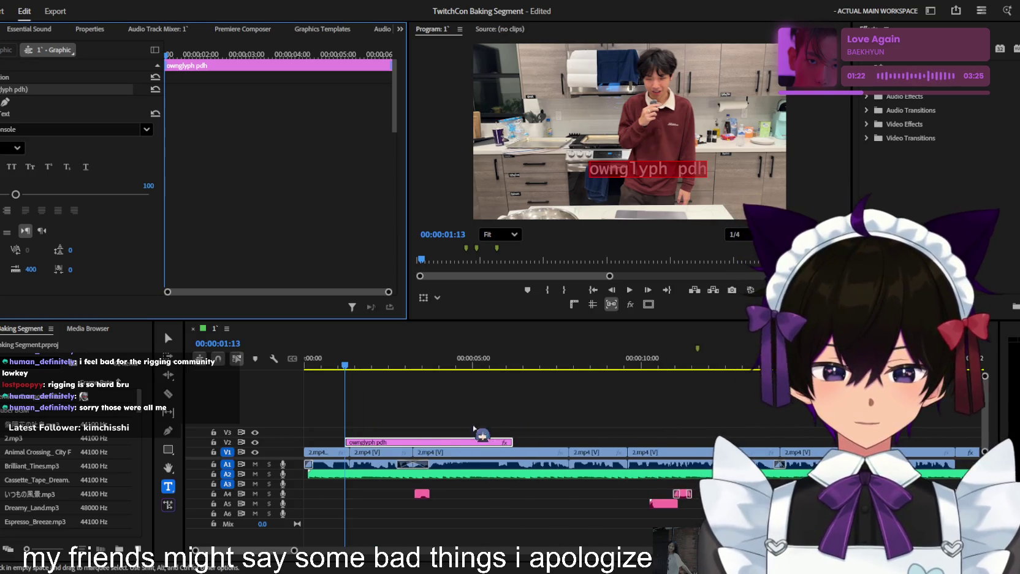
click(31, 129)
key(ctrl+v)
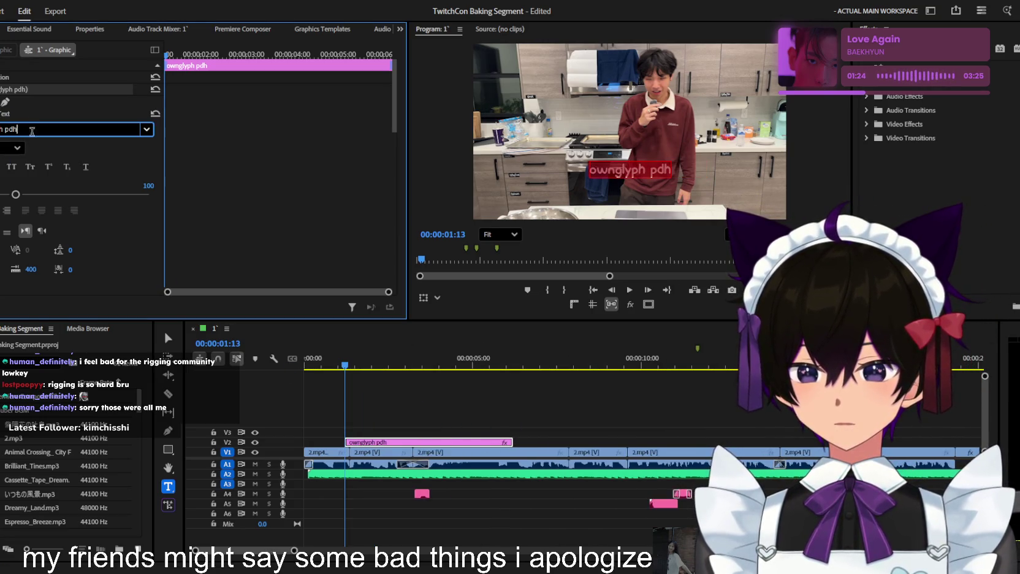
click(432, 399)
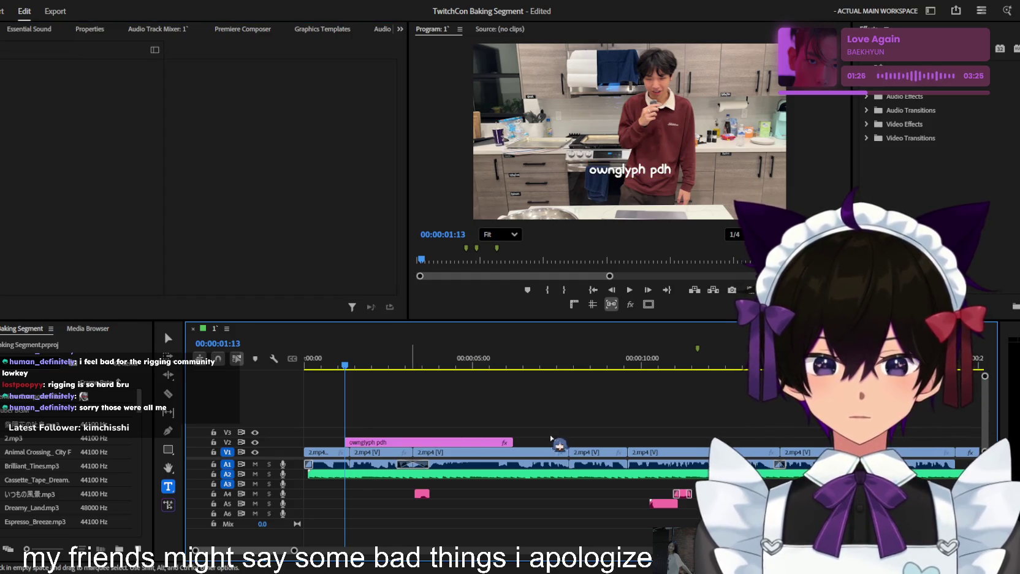
Drag the caption's Graphic clip on V2 slightly later and preview it over the video
key(equal)
key(equal)
key(space)
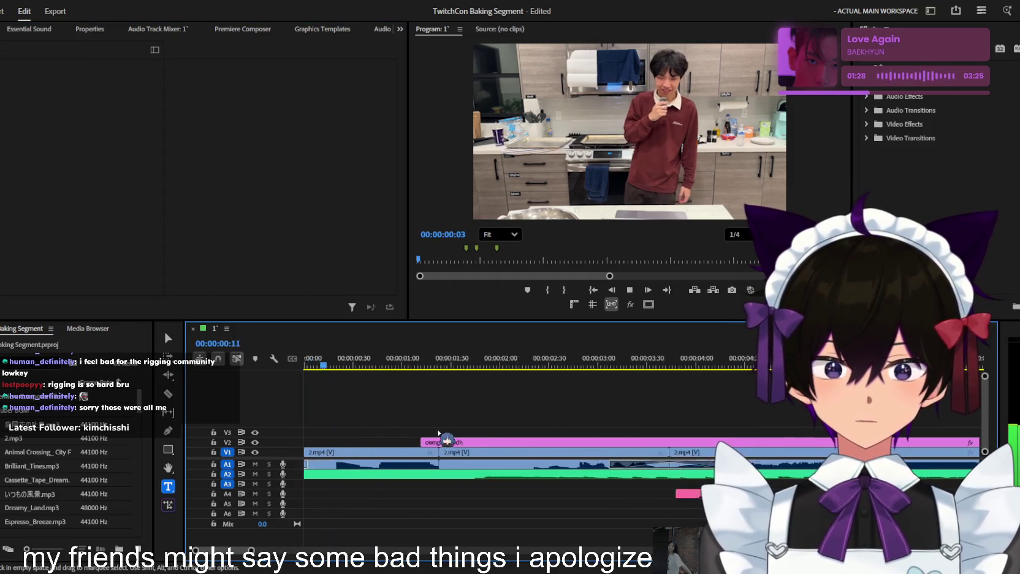
scroll(444, 440, down, 1)
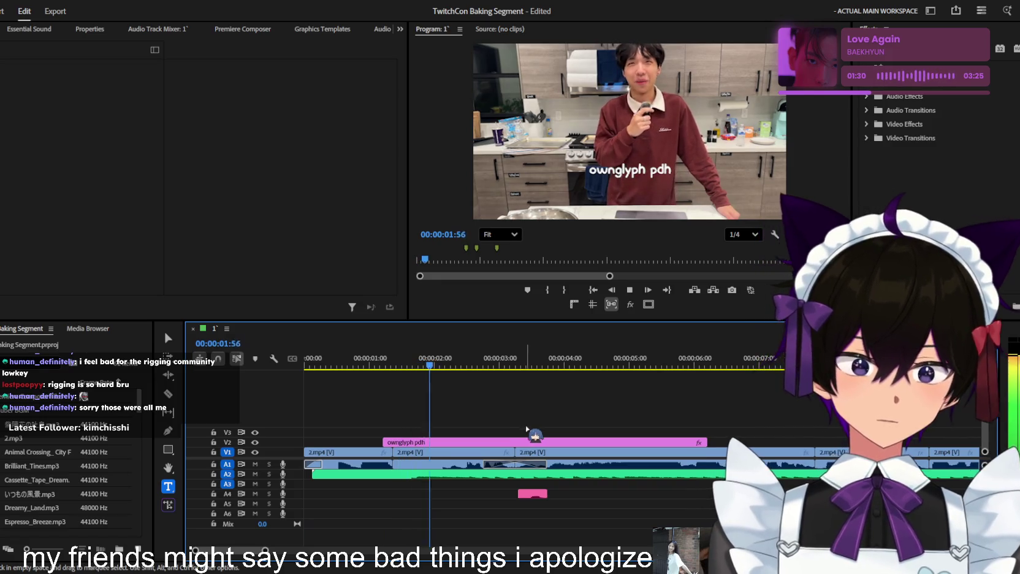
drag(527, 442, 577, 444)
key(space)
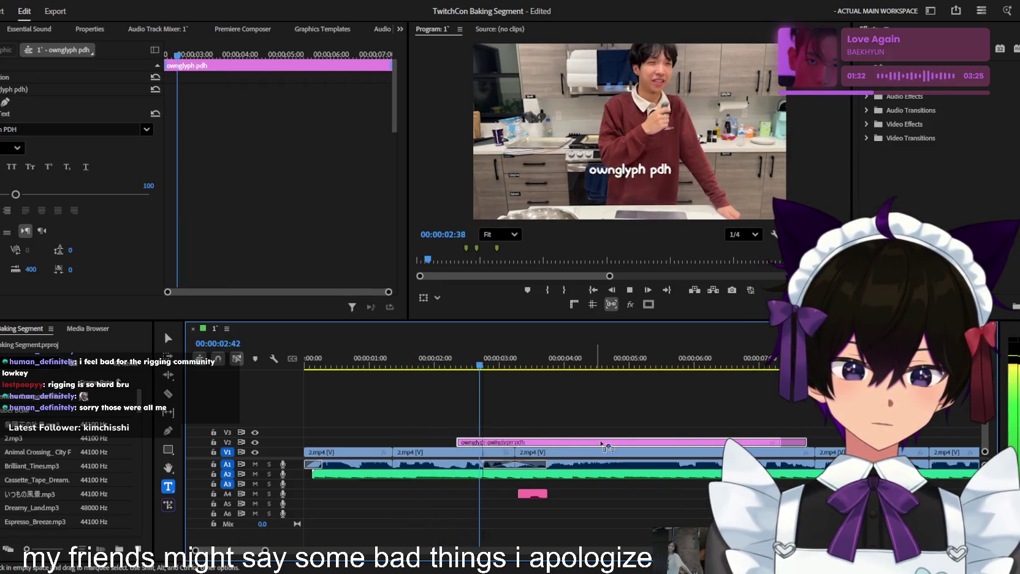
Stop playback and scrub back to 00:00:10:27, where the second caption appears
scroll(579, 446, down, 1)
scroll(688, 440, down, 1)
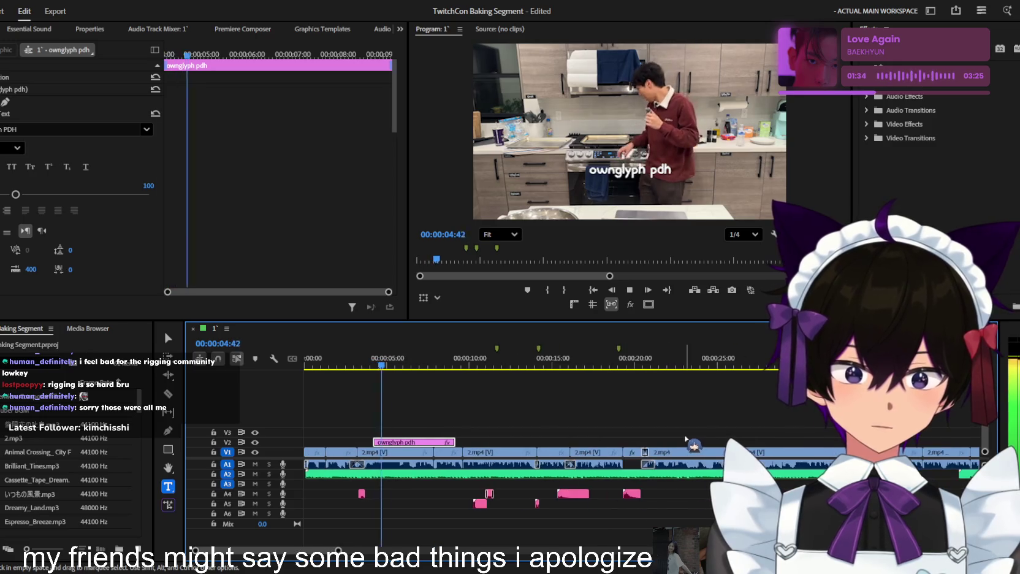
scroll(514, 419, down, 1)
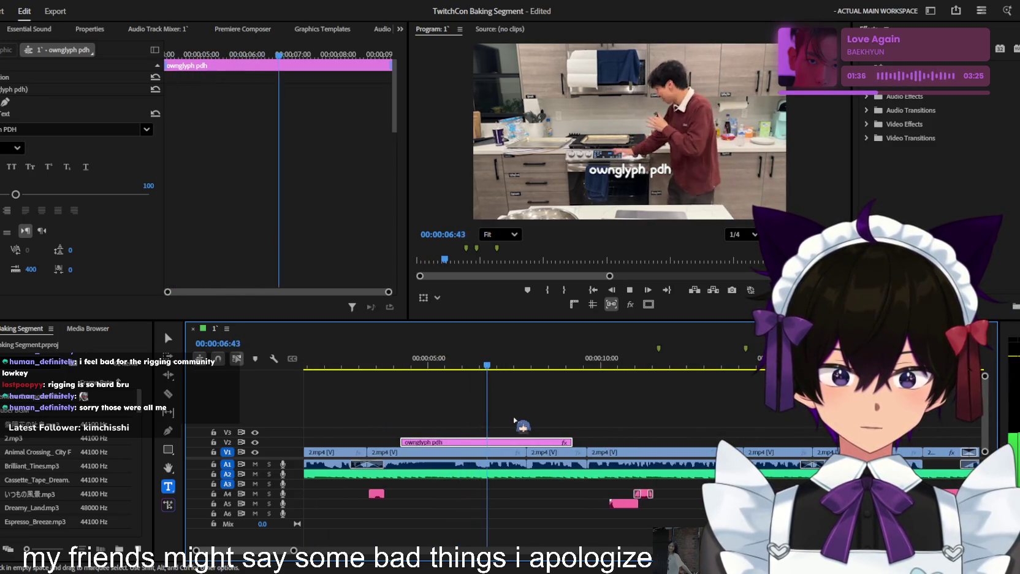
scroll(553, 449, up, 1)
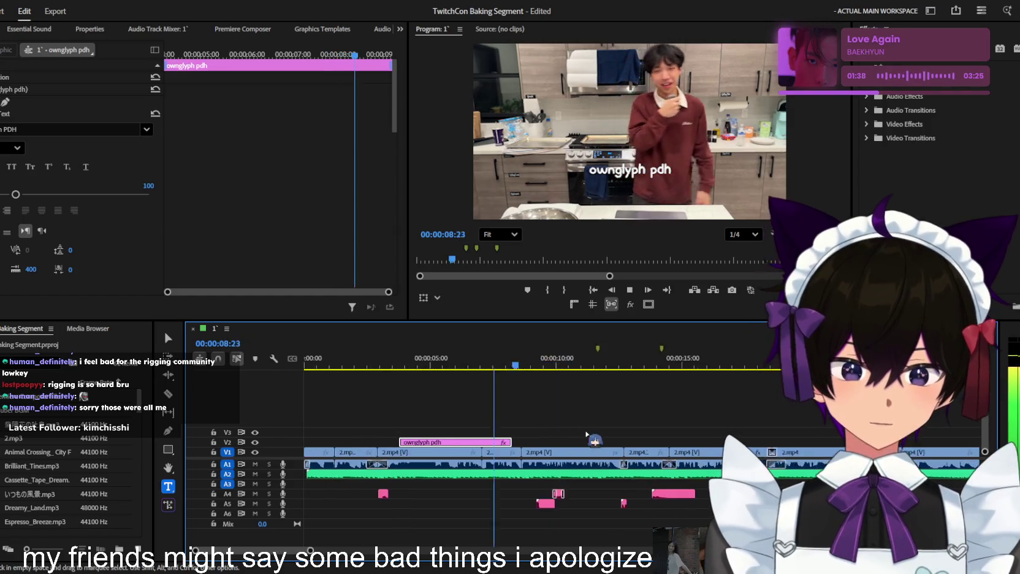
scroll(561, 451, down, 2)
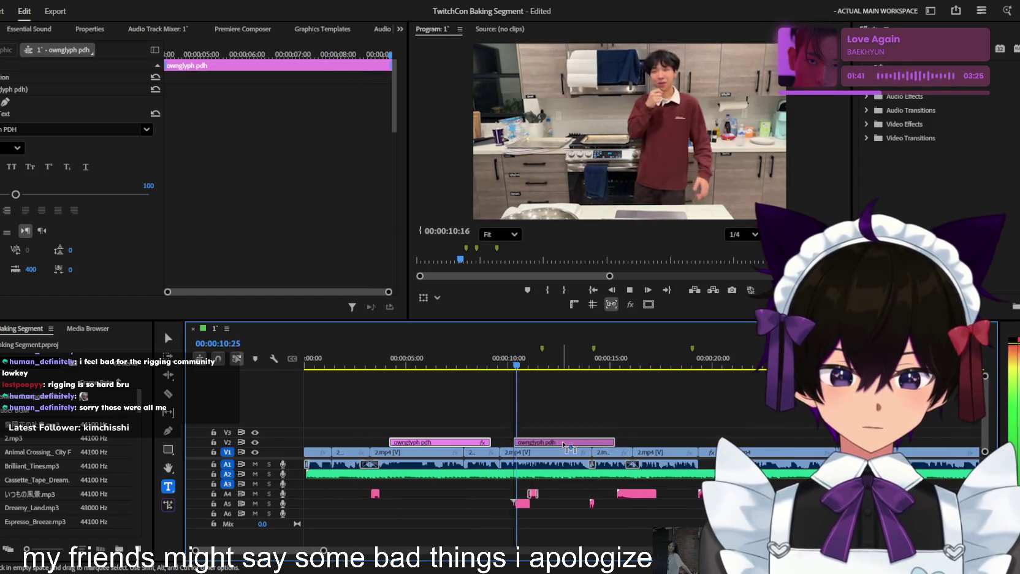
scroll(572, 445, up, 2)
key(space)
drag(431, 359, 445, 359)
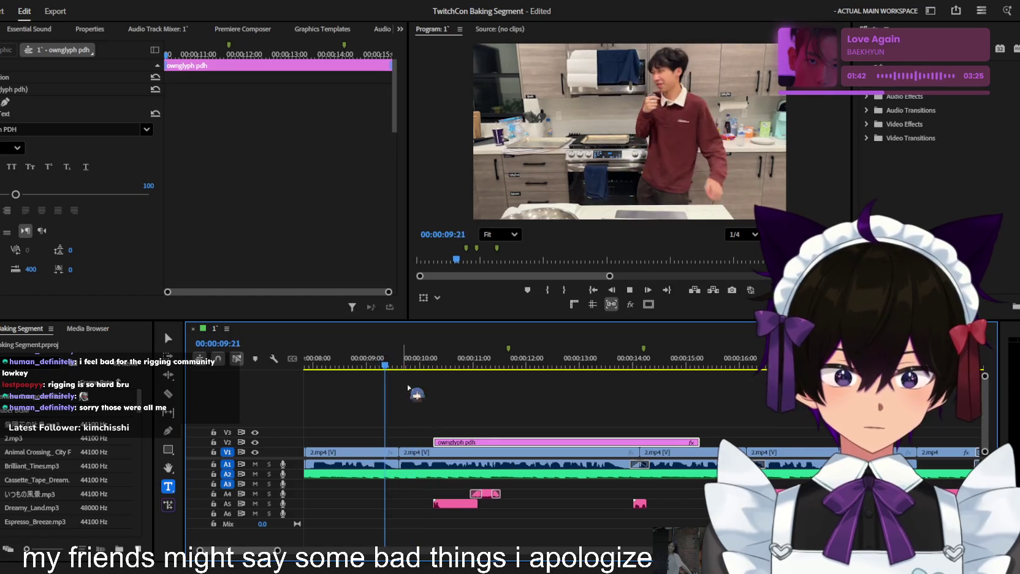
scroll(445, 368, up, 1)
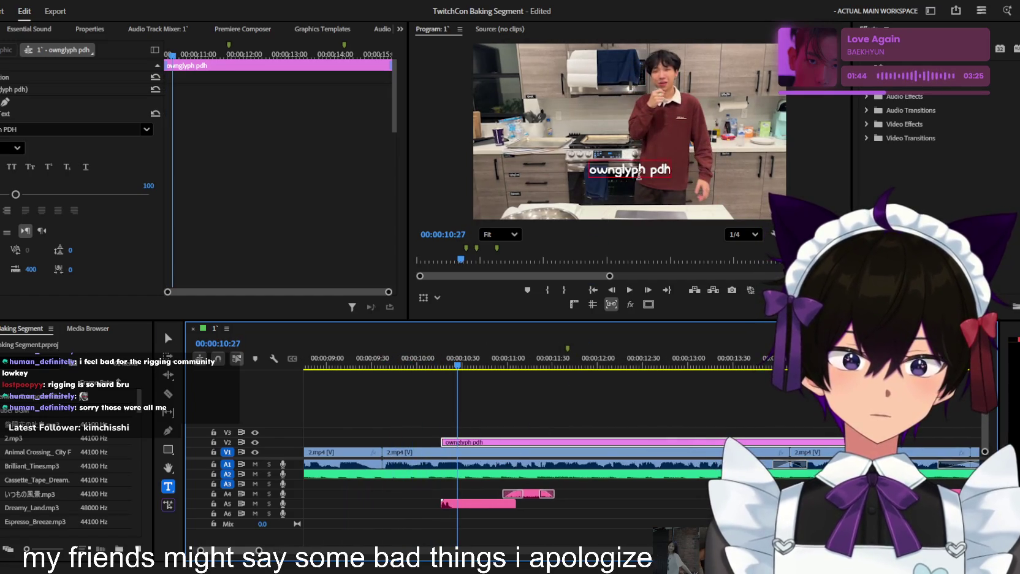
Select the 00:00:10:27 caption in the Program monitor and drag it around the frame
key(v)
click(604, 139)
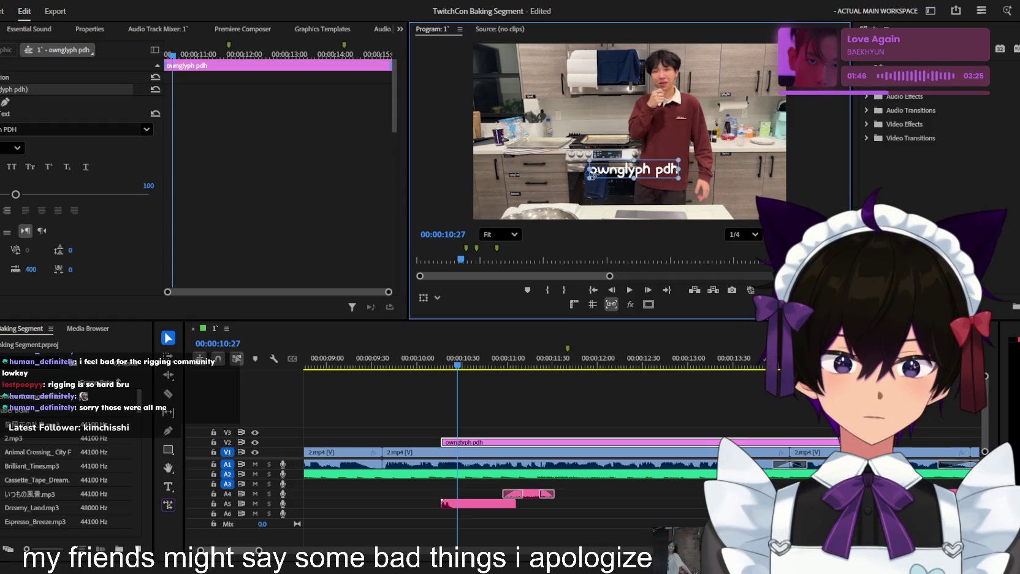
drag(612, 162, 632, 170)
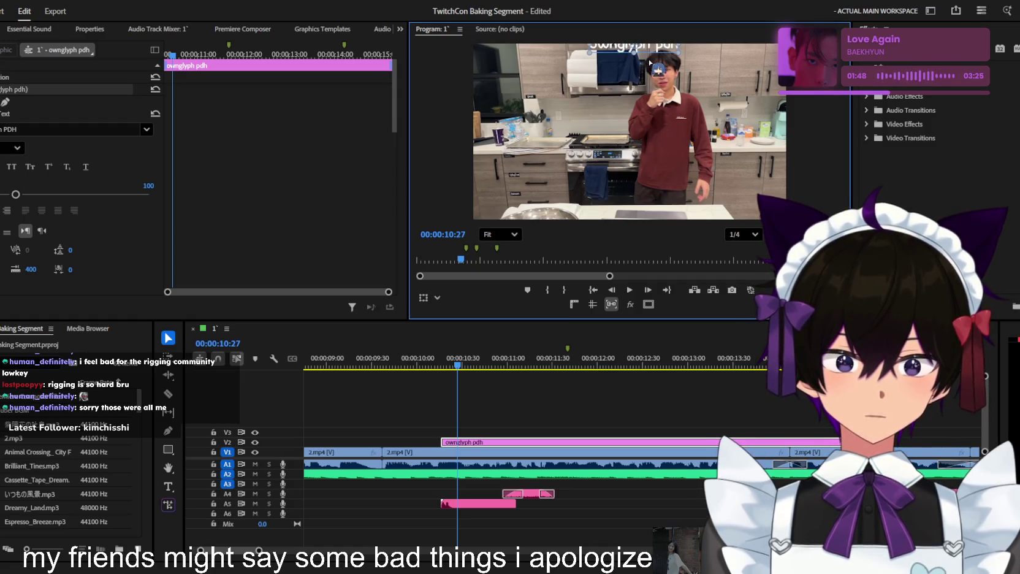
drag(651, 63, 646, 140)
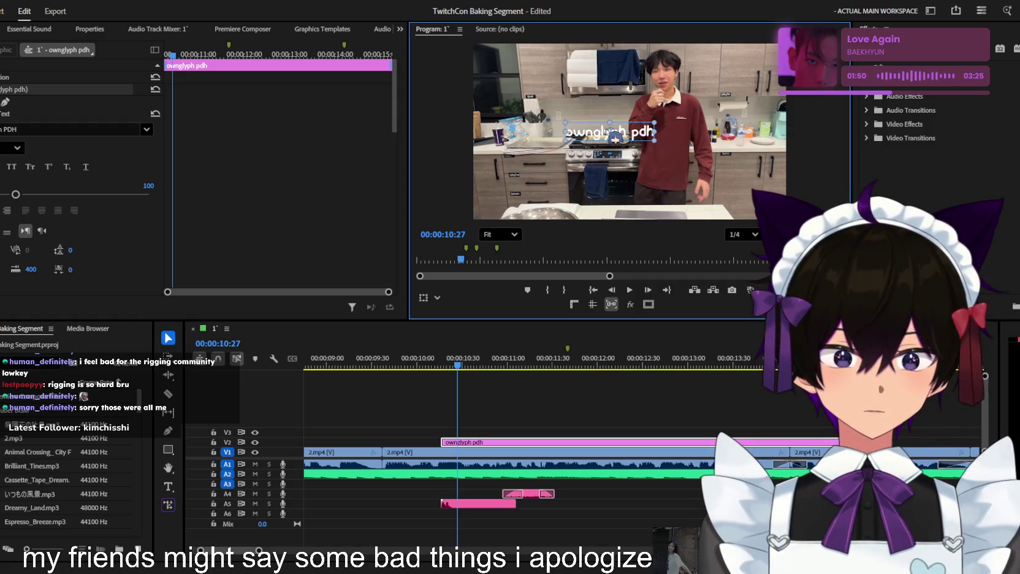
drag(641, 222, 660, 134)
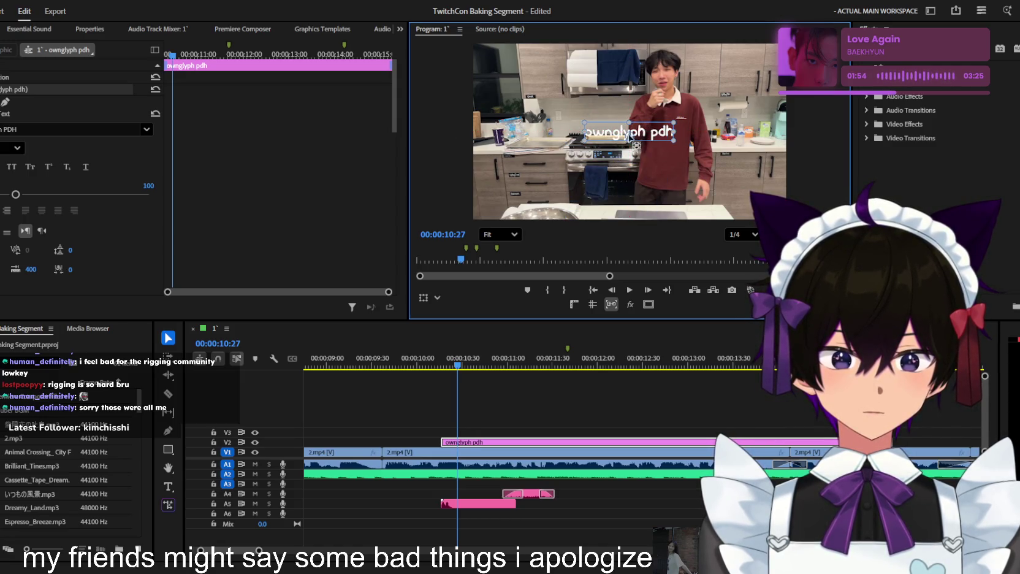
scroll(628, 131, up, 2)
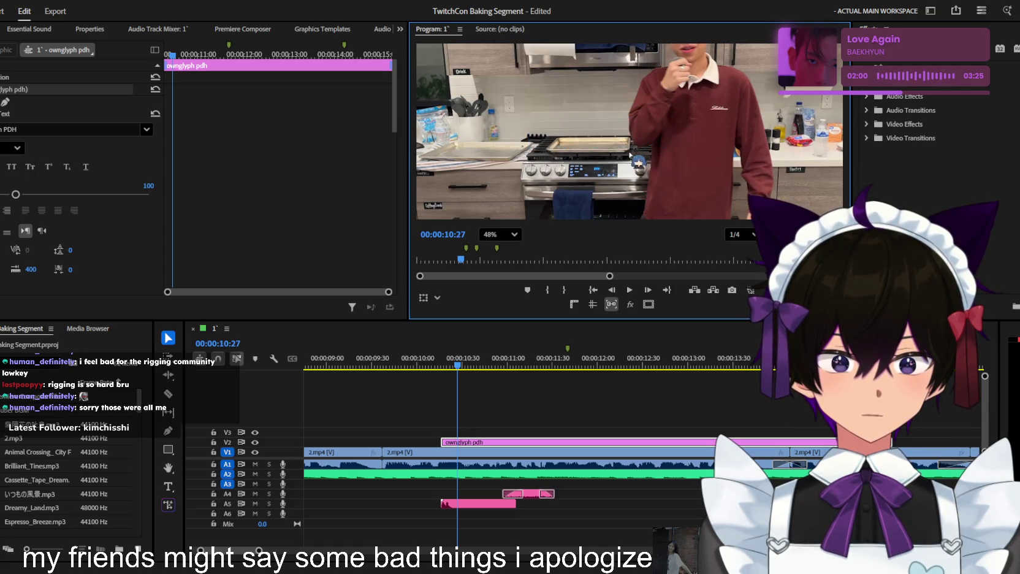
scroll(631, 157, down, 3)
scroll(633, 194, up, 3)
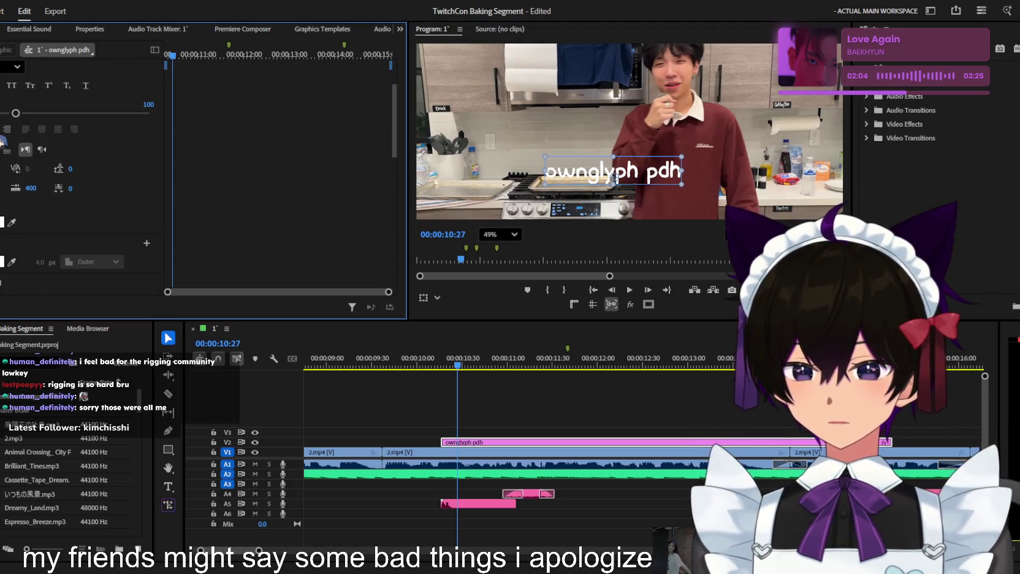
drag(679, 183, 610, 183)
click(617, 177)
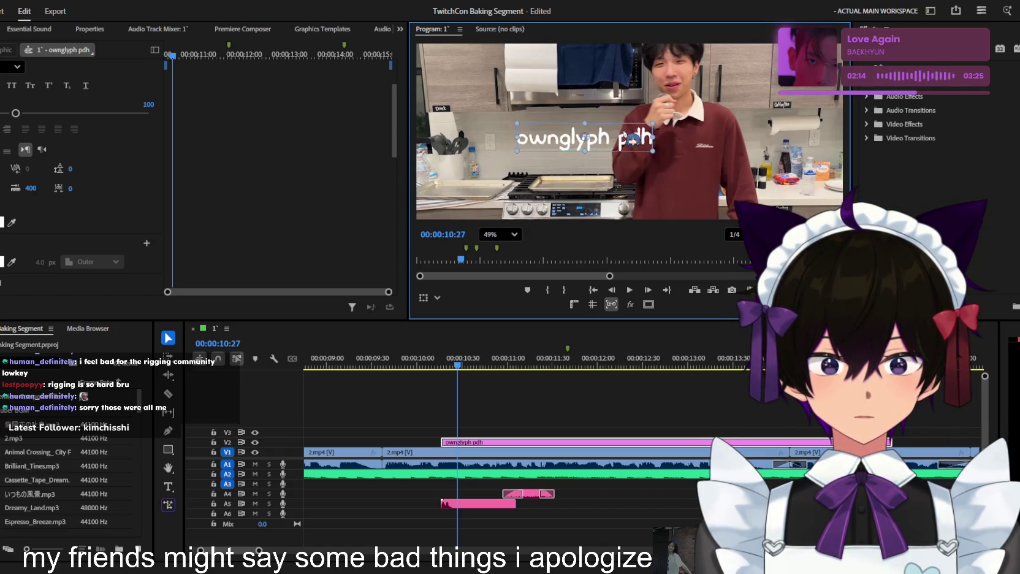
drag(552, 181, 630, 164)
Set the Program monitor zoom to Fit and drop the caption low and centred
click(500, 234)
click(504, 254)
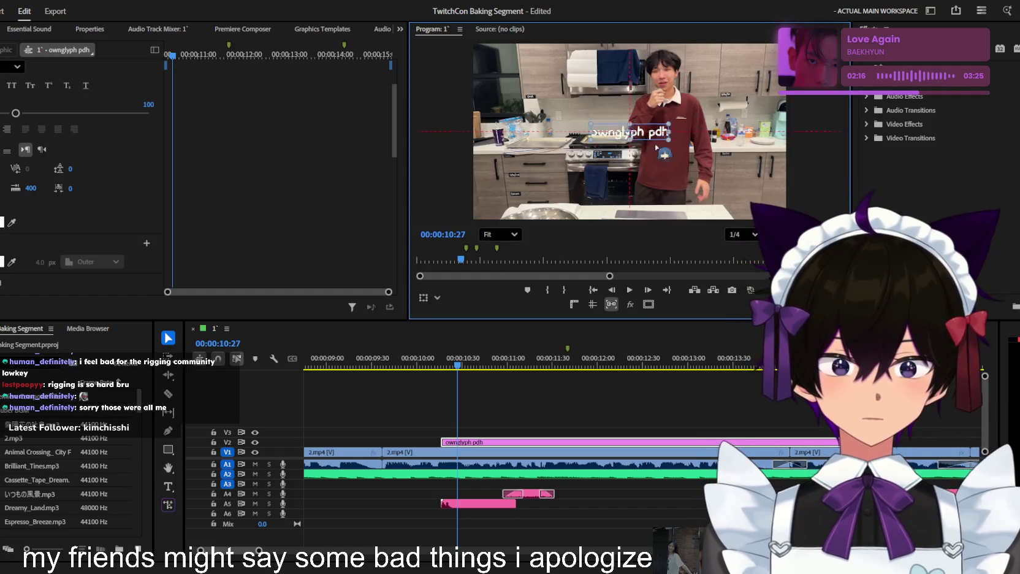
drag(681, 117, 686, 197)
click(571, 402)
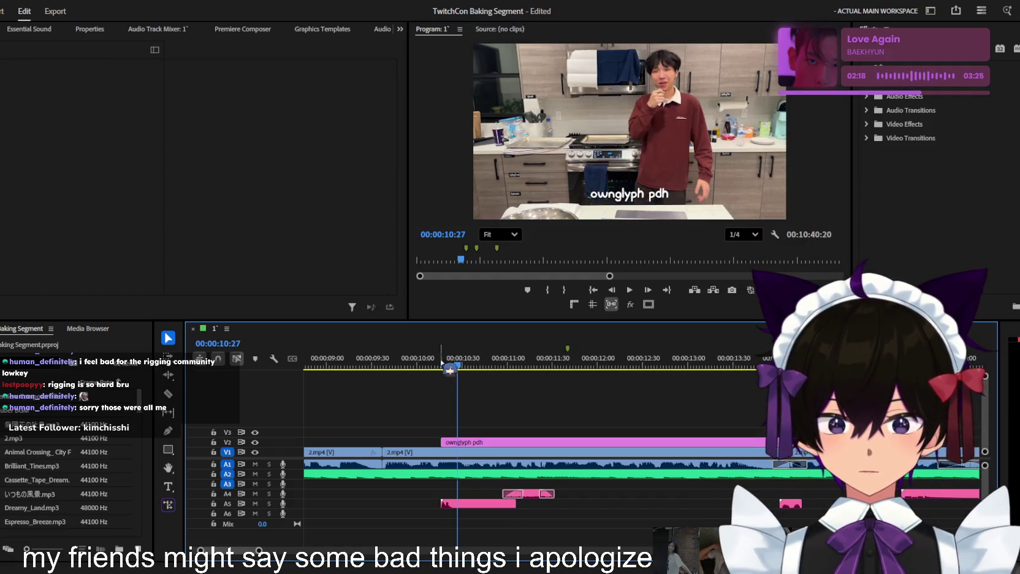
Play the sequence past the repositioned caption, then return the playhead to 00:00:18:53
key(space)
scroll(553, 412, up, 1)
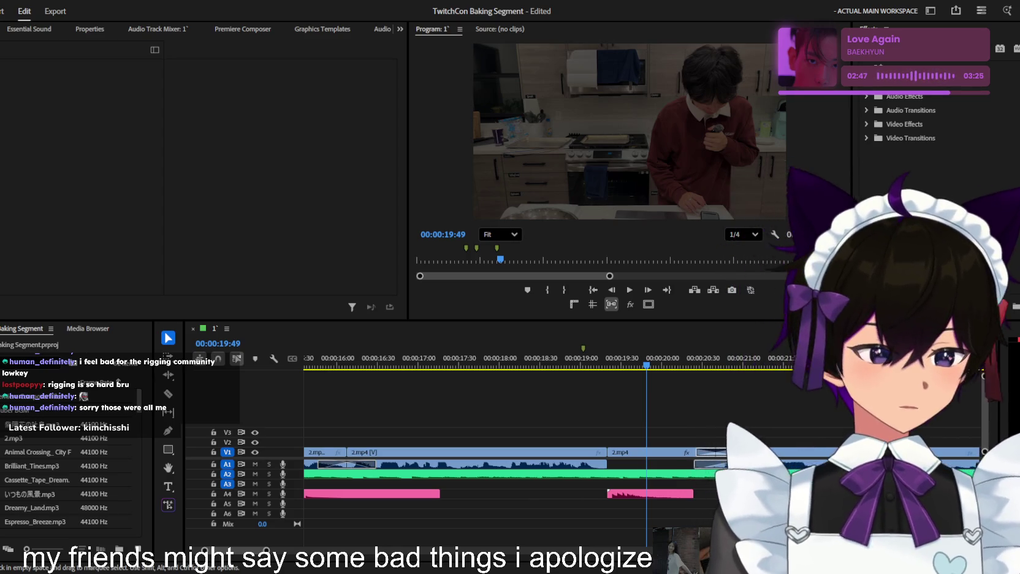
click(571, 362)
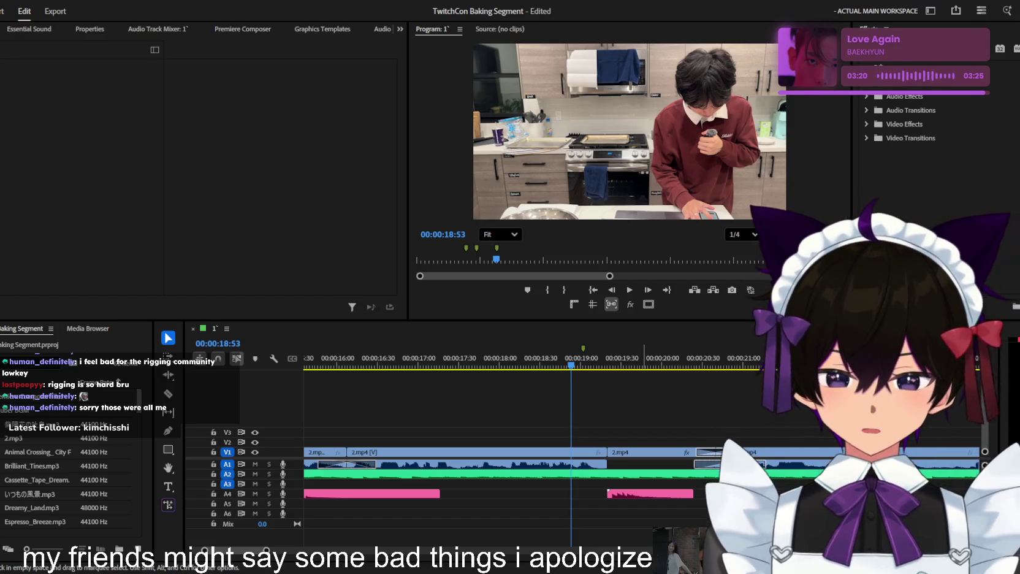
click(615, 338)
Save the TwitchCon Baking Segment project and zoom the timeline out to show more clips
key(minus)
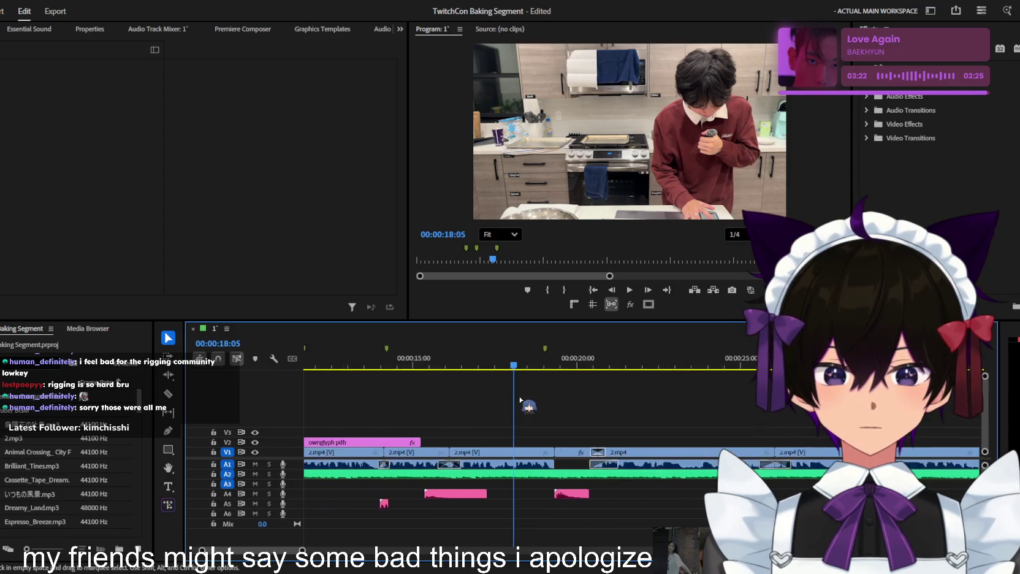
key(ctrl+s)
key(minus)
click(392, 357)
Play the sequence from the beginning to review the edit, then stop playback
key(Home)
key(space)
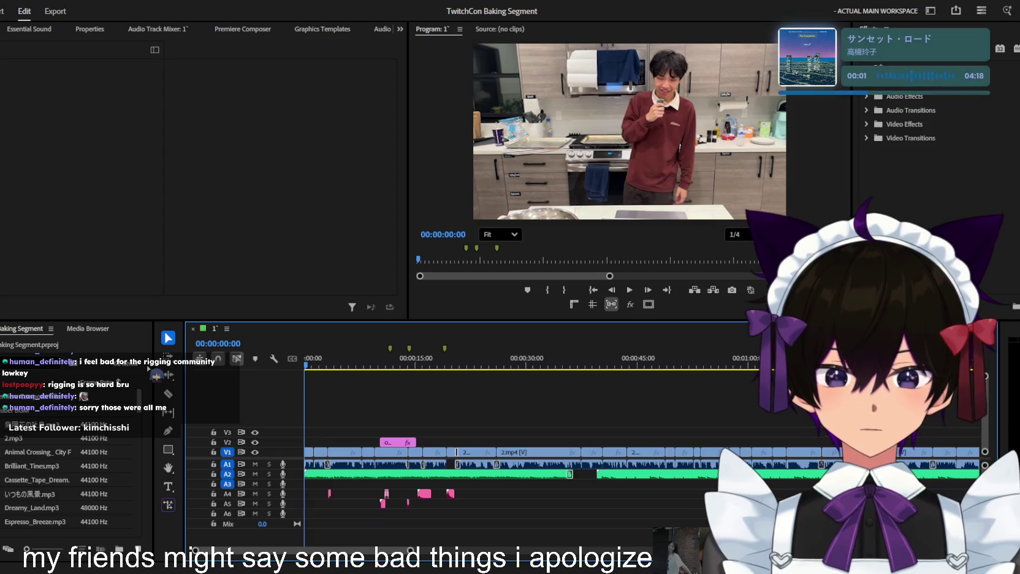
key(equal)
key(equal)
key(equal)
key(space)
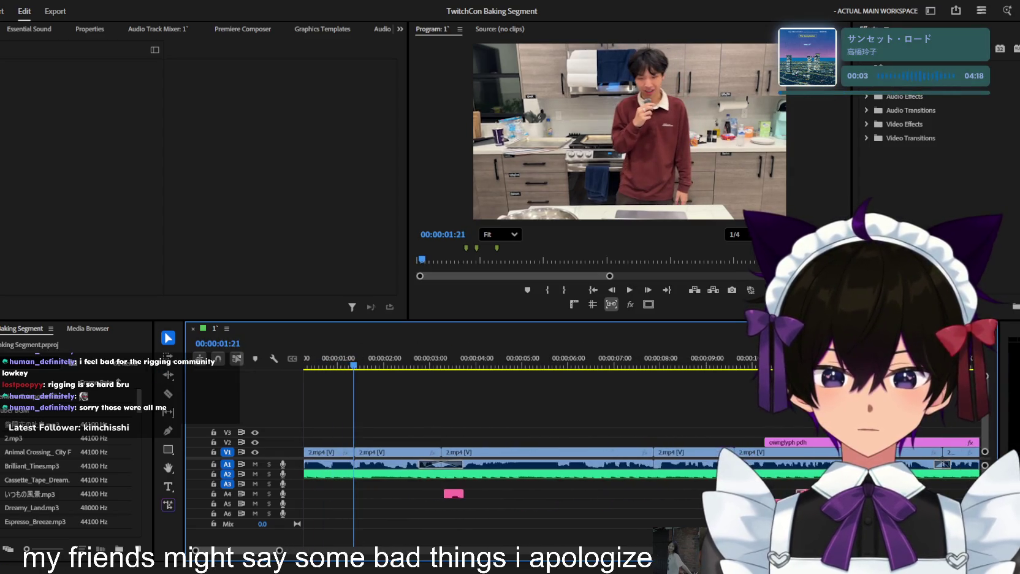
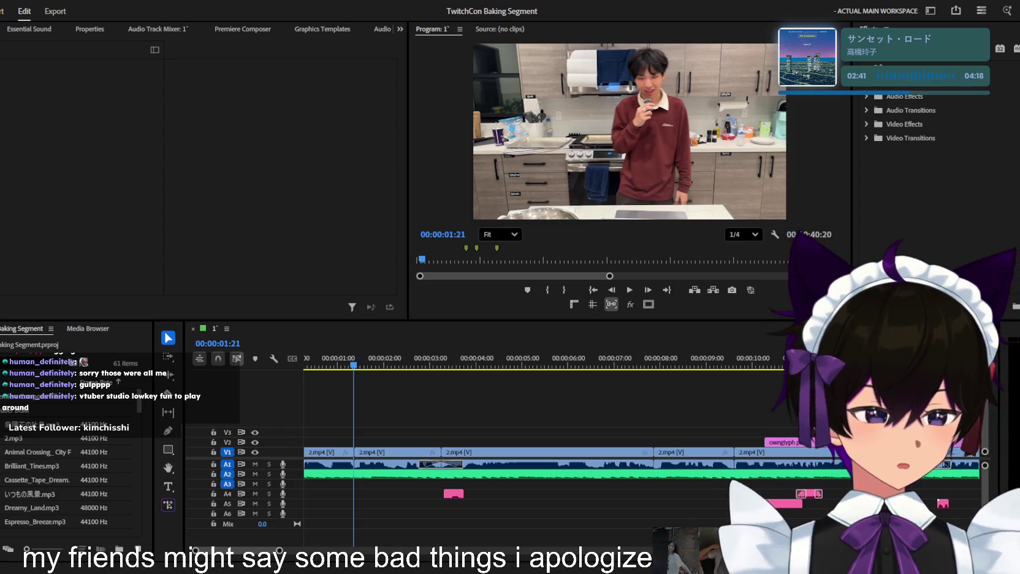
Zoom the timeline and play the opening from 00:00:01:21 to 00:00:03:28
click(421, 390)
key(minus)
key(minus)
key(equal)
key(equal)
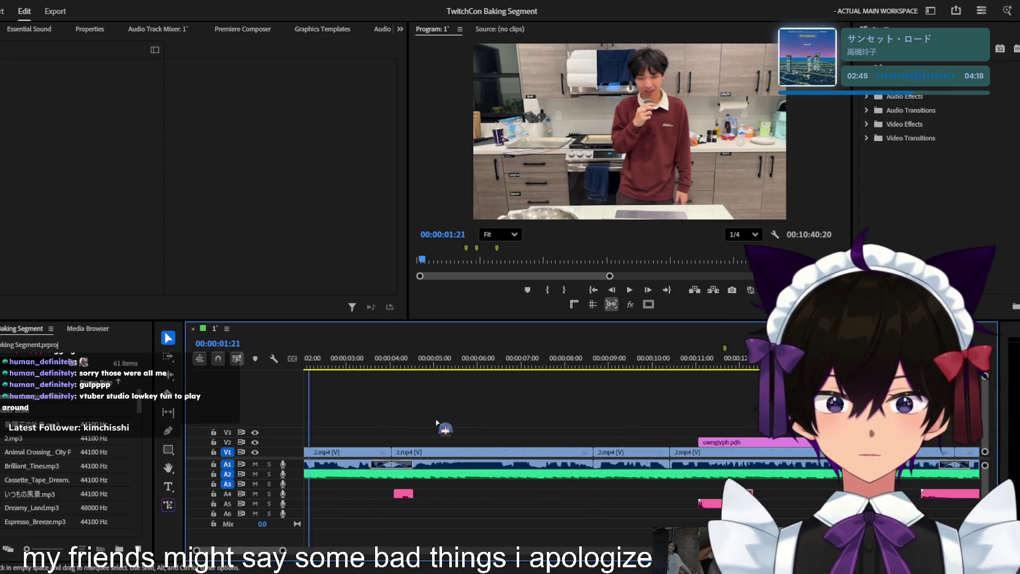
key(space)
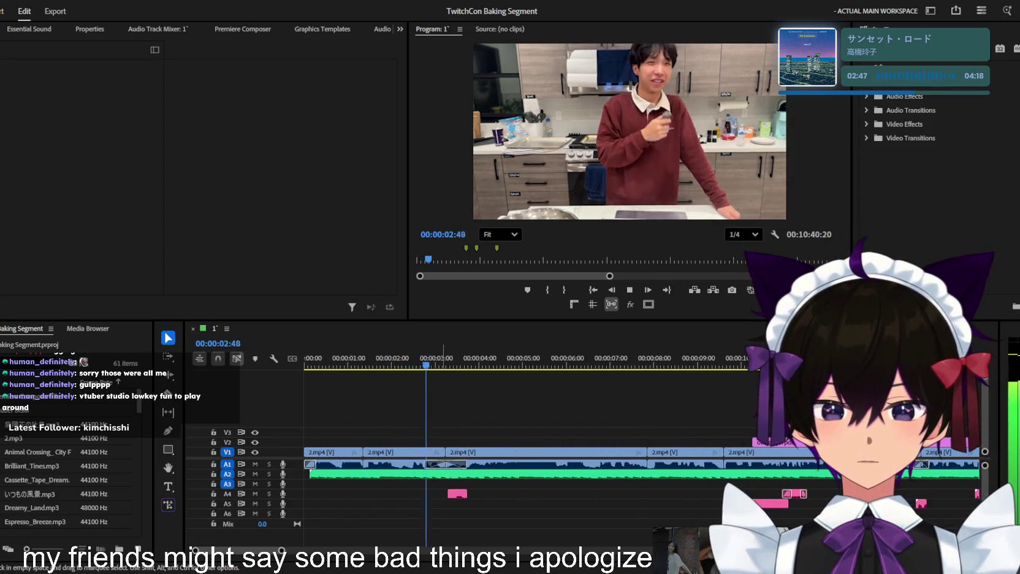
key(space)
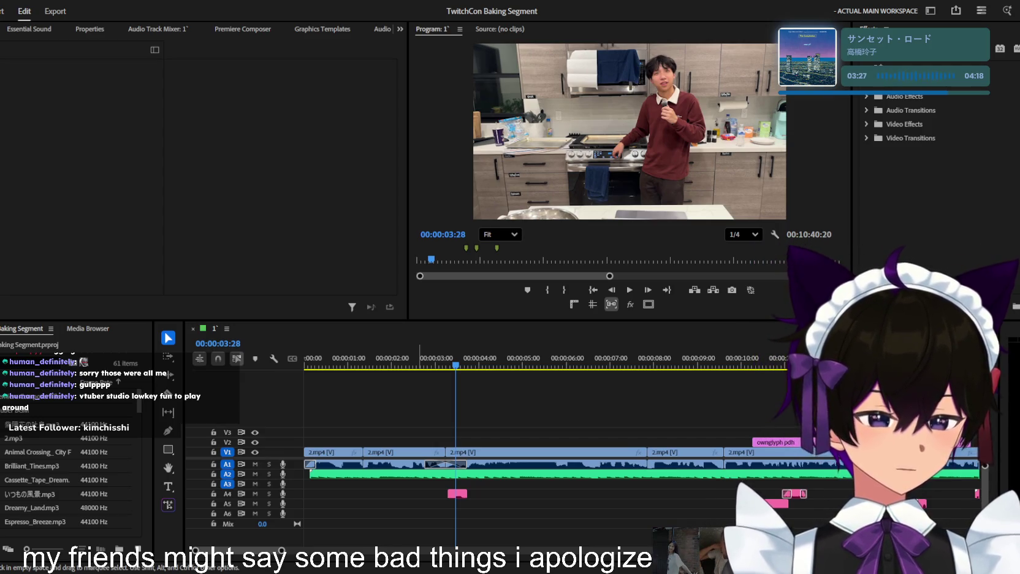
Play on from 00:00:03:06, then replay the ownglyph pdh caption near 10 seconds
scroll(504, 414, up, 3)
scroll(504, 414, down, 2)
scroll(504, 415, down, 2)
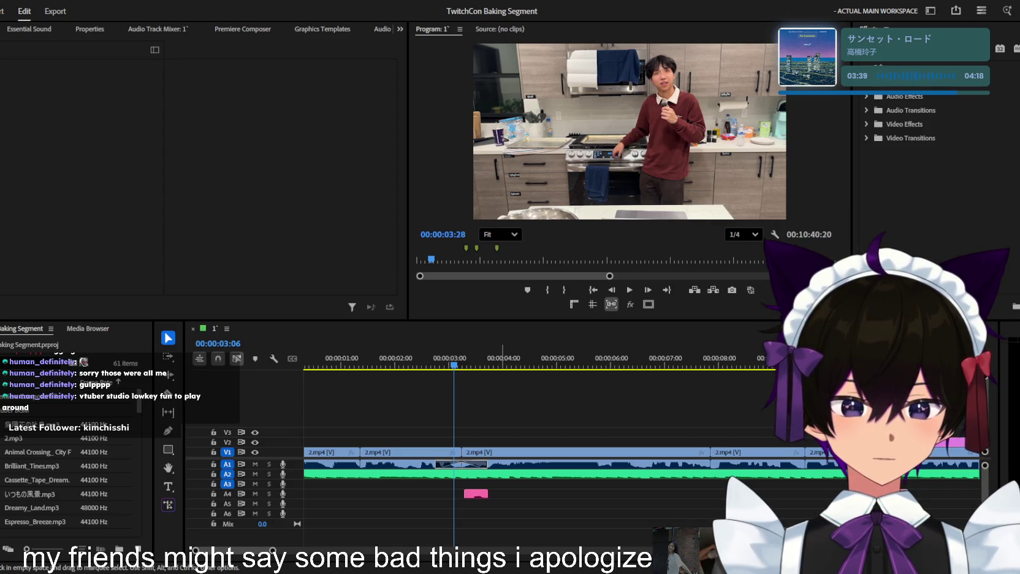
key(space)
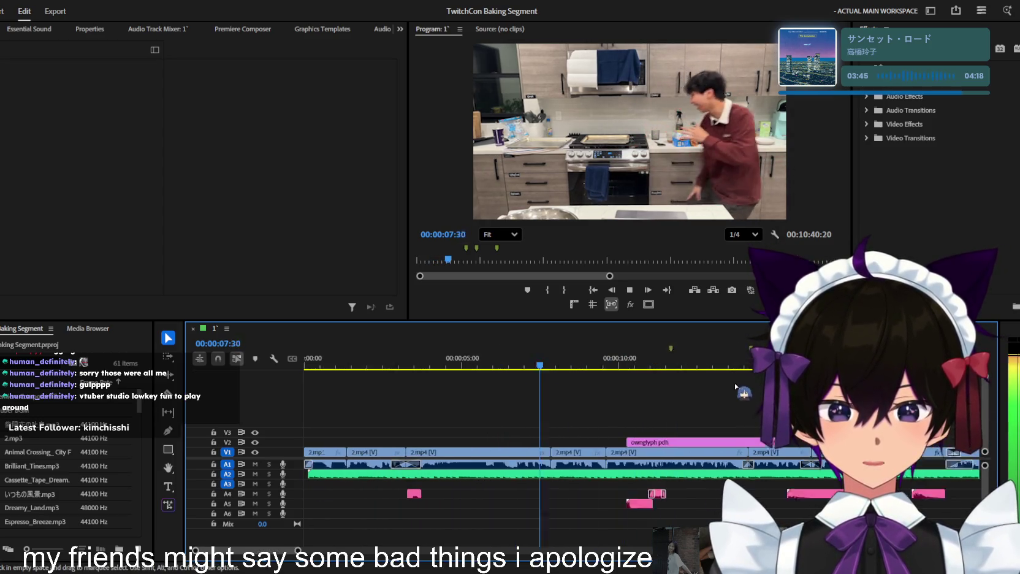
scroll(675, 393, down, 3)
scroll(606, 401, up, 3)
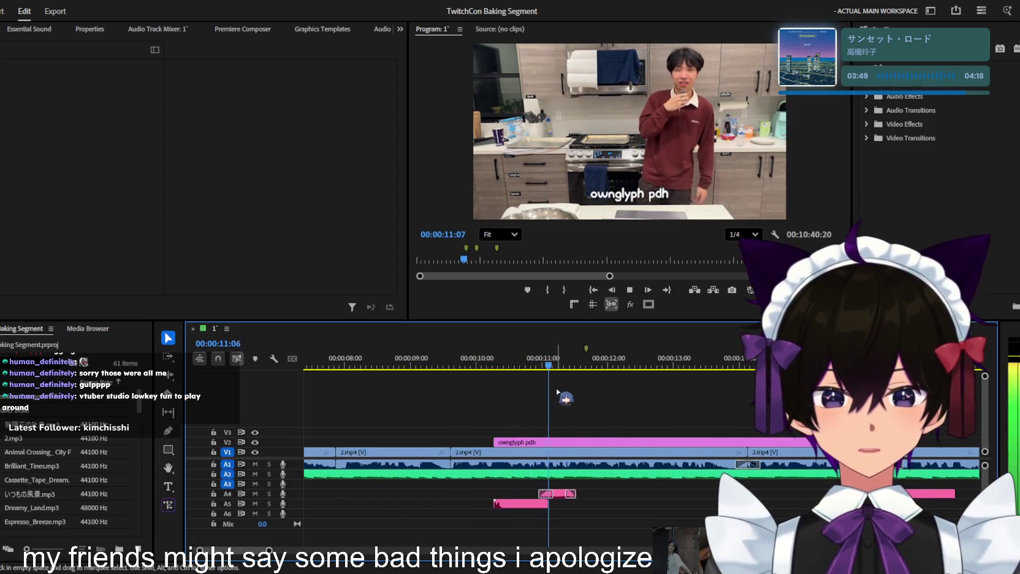
click(507, 360)
key(space)
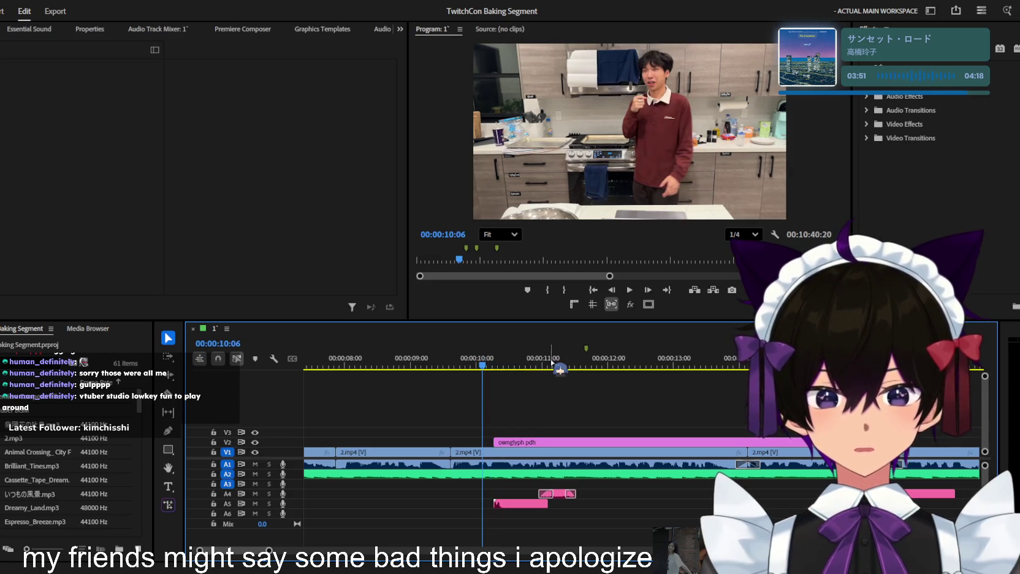
key(space)
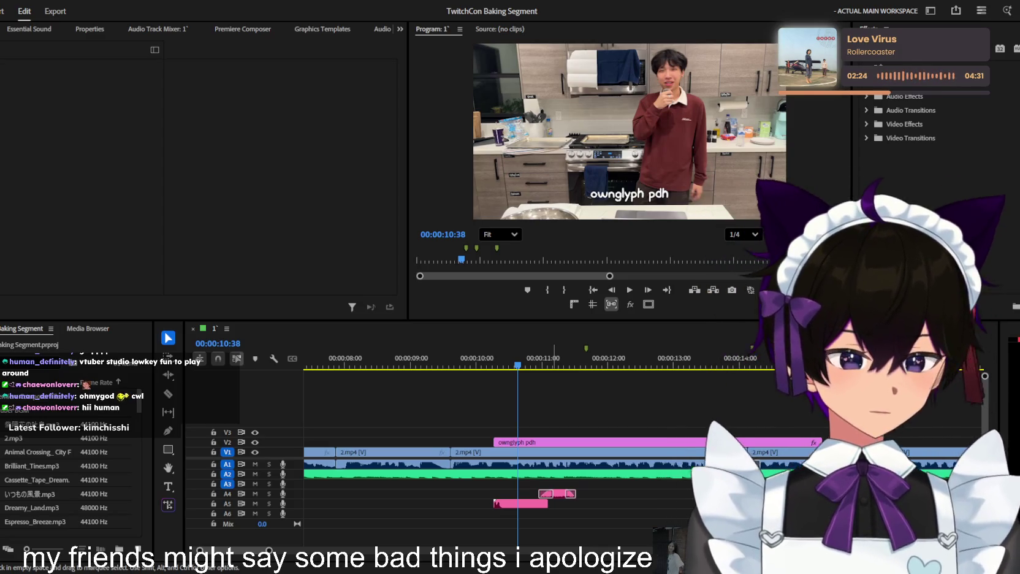
Review the ownglyph pdh caption section from 00:00:10:13 to 00:00:11:56
click(526, 409)
key(minus)
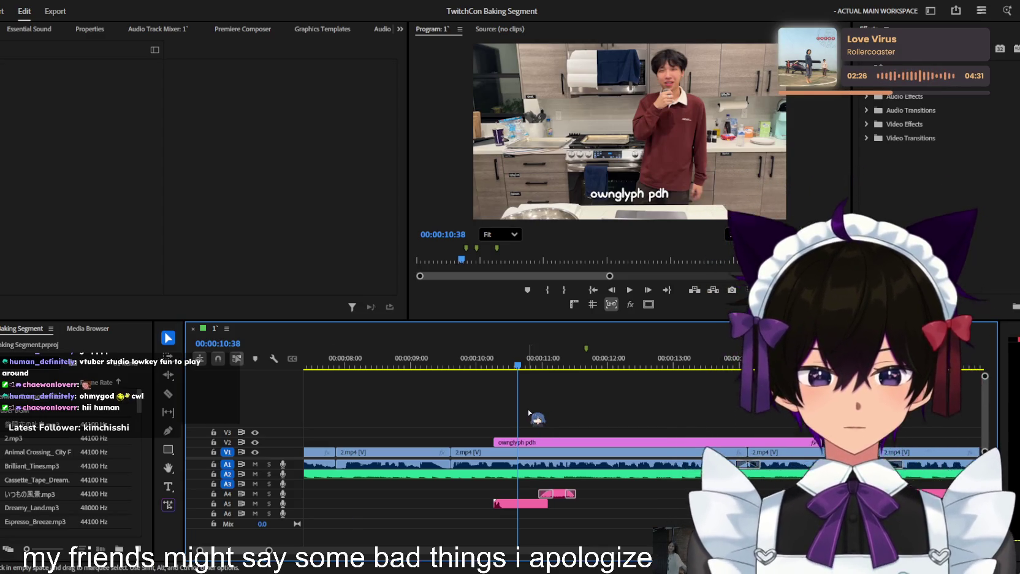
key(shift+Left)
key(shift+Left)
key(shift+Left)
key(shift+Left)
key(shift+Left)
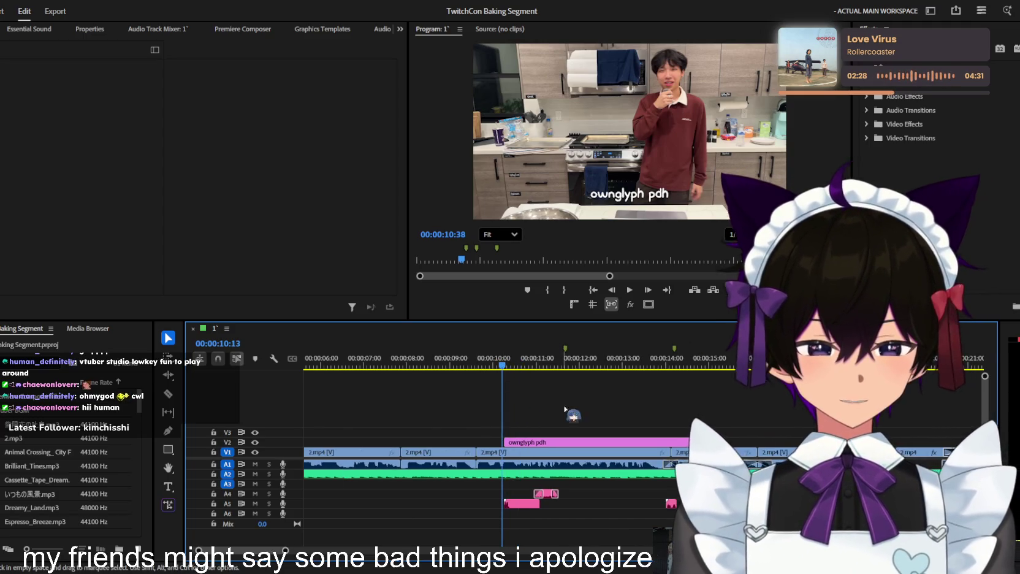
key(space)
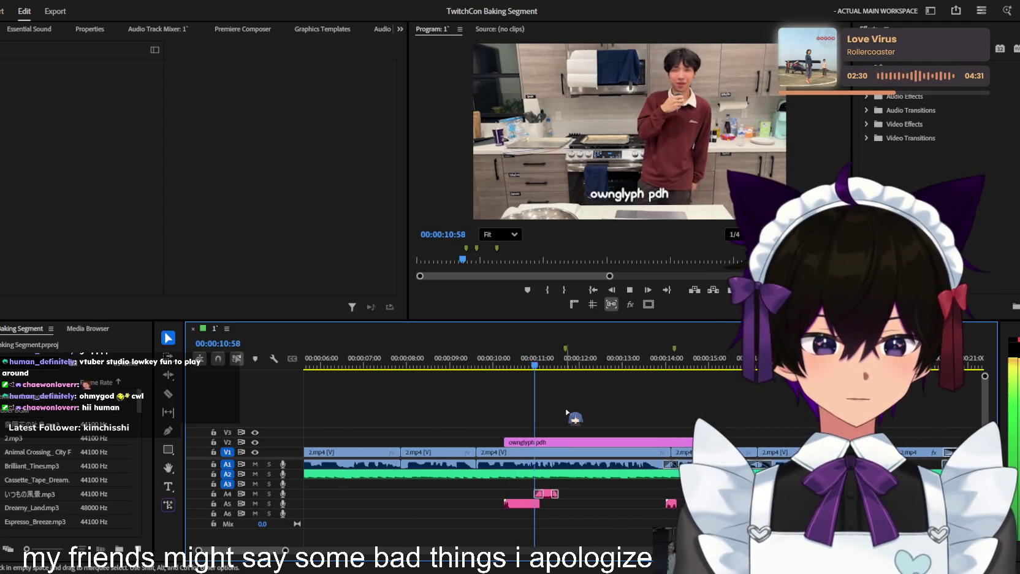
key(space)
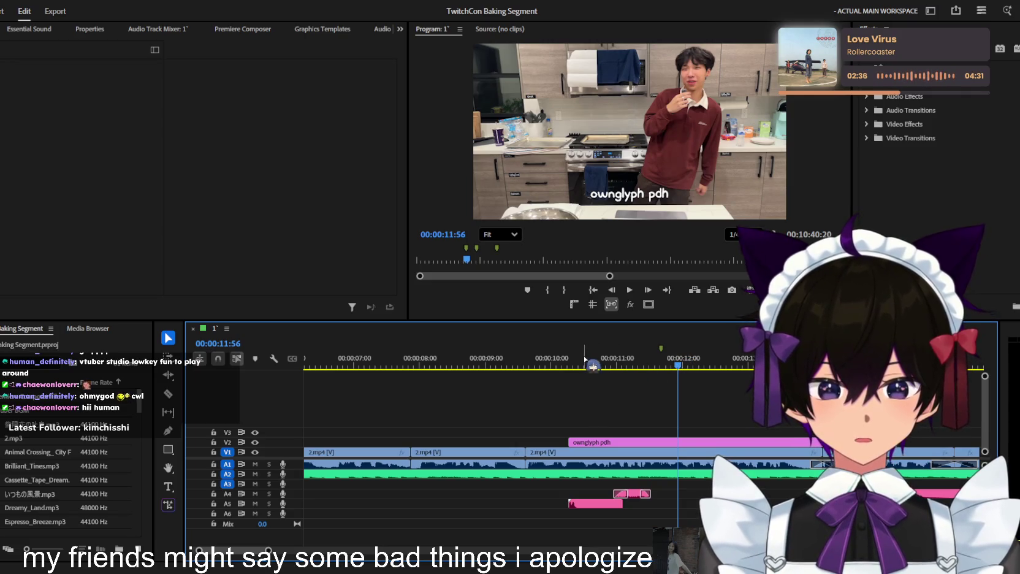
drag(588, 365, 551, 363)
key(space)
key(space)
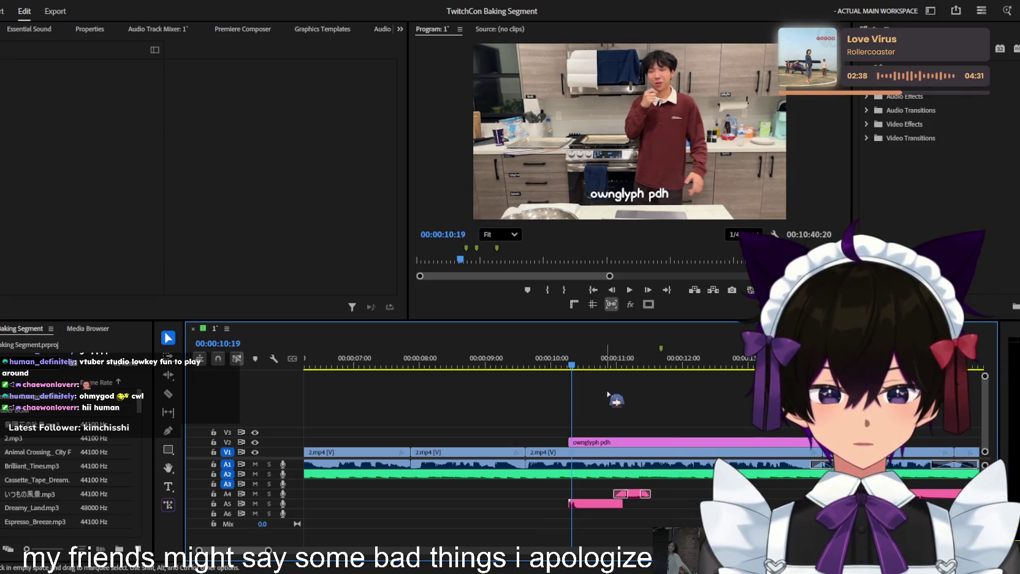
scroll(571, 433, down, 2)
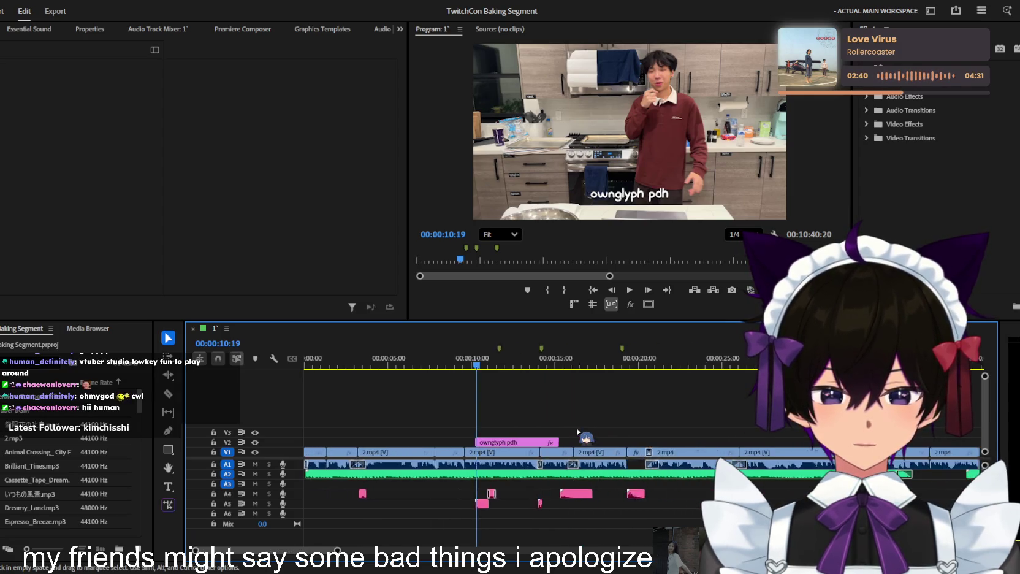
scroll(546, 428, down, 2)
scroll(521, 423, down, 2)
scroll(518, 423, up, 2)
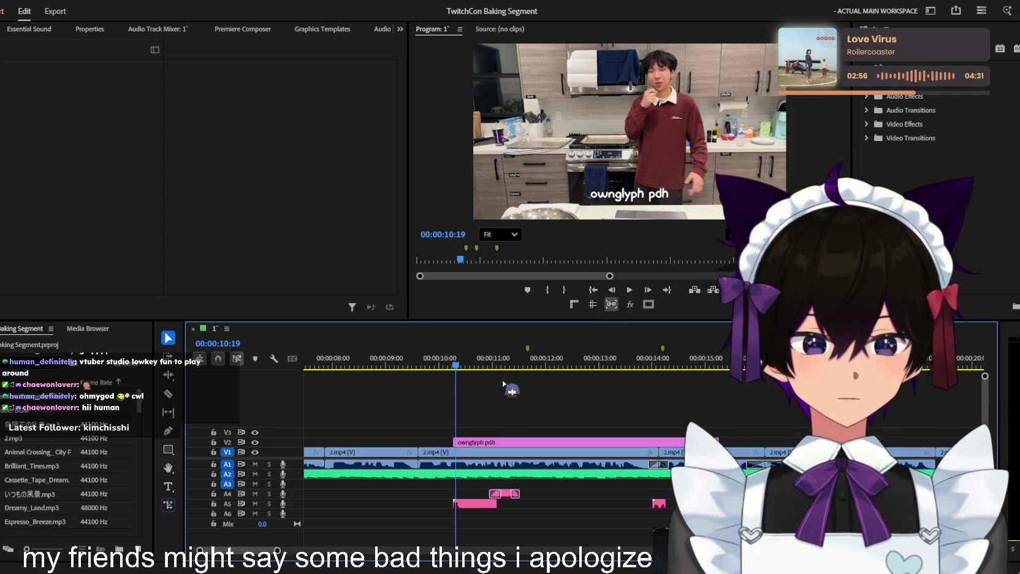
scroll(504, 376, down, 2)
scroll(505, 376, down, 2)
scroll(505, 376, down, 2)
scroll(497, 370, down, 2)
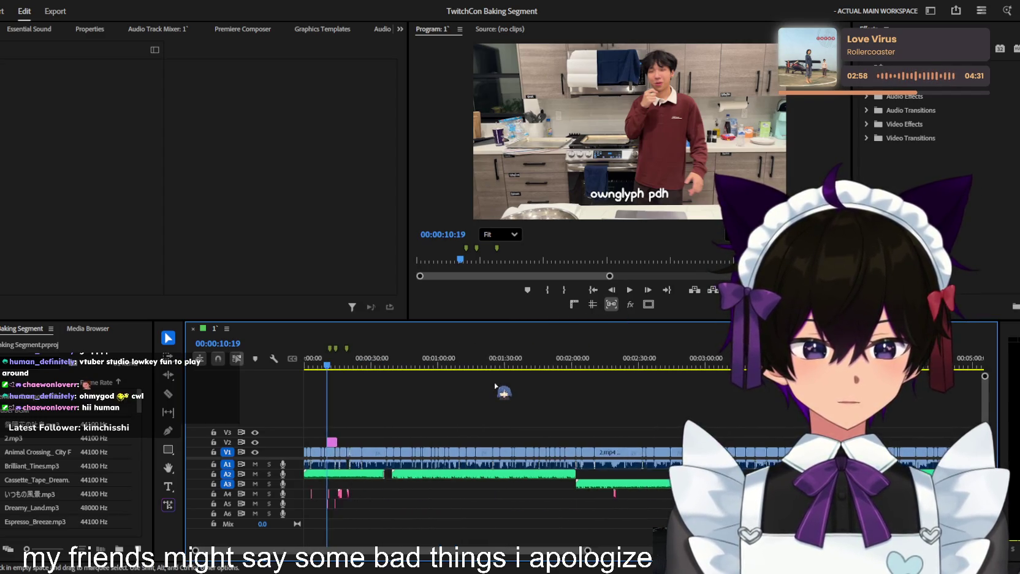
scroll(499, 390, down, 2)
scroll(498, 390, down, 2)
scroll(491, 388, down, 2)
scroll(491, 388, up, 2)
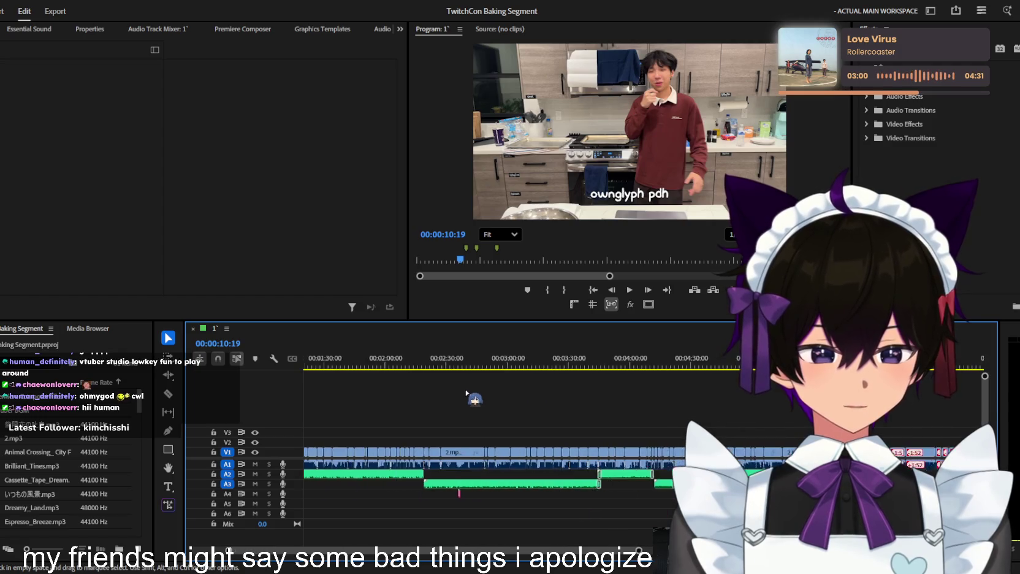
scroll(484, 388, up, 2)
scroll(475, 389, up, 2)
scroll(466, 390, up, 1)
scroll(466, 390, up, 1)
scroll(467, 390, up, 1)
scroll(467, 390, up, 1)
scroll(468, 390, up, 2)
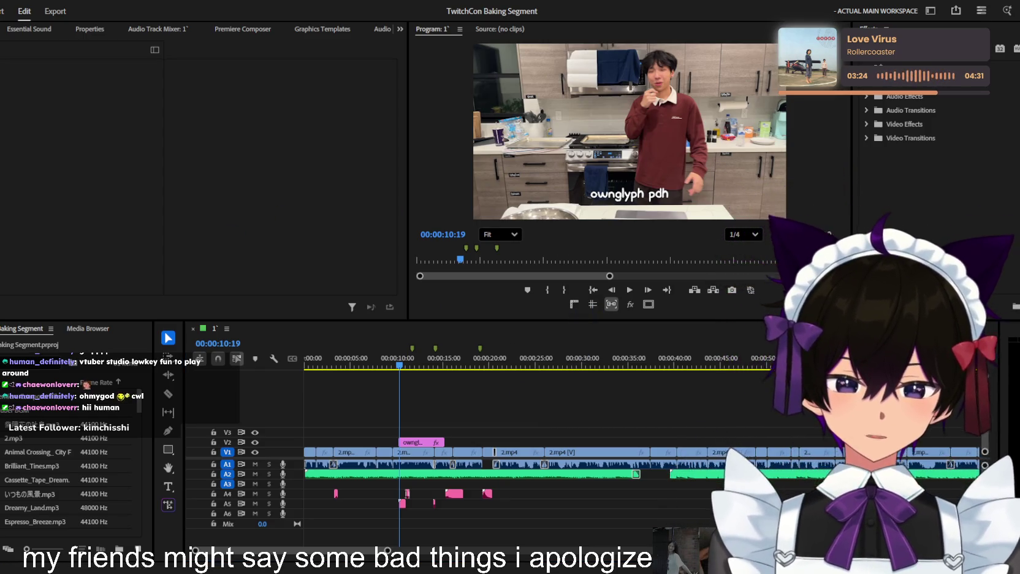
Zoom in on the first 2.mp4 cut near 00:00:01:30 and add the default audio crossfade
key(Home)
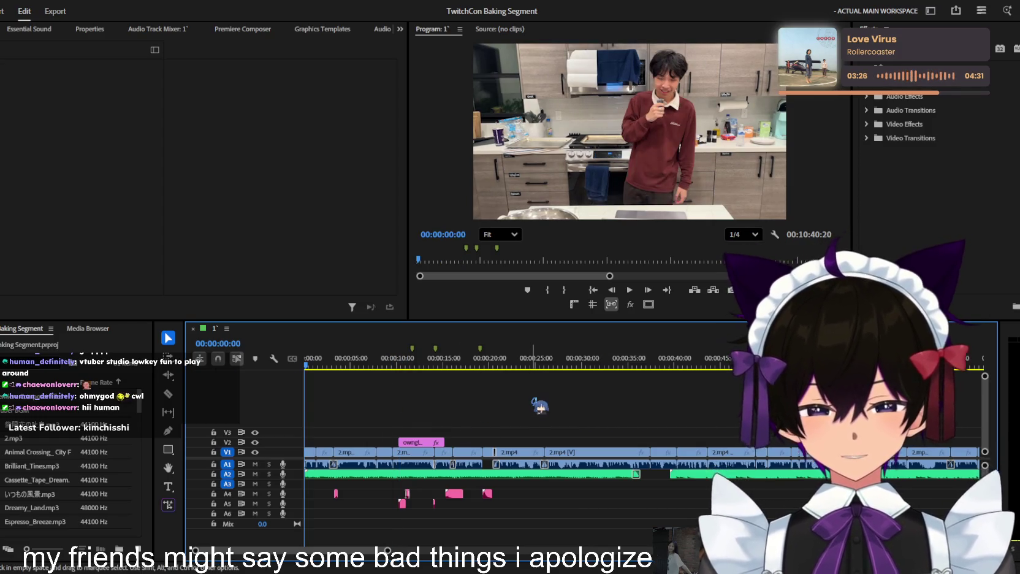
key(space)
scroll(534, 403, up, 1)
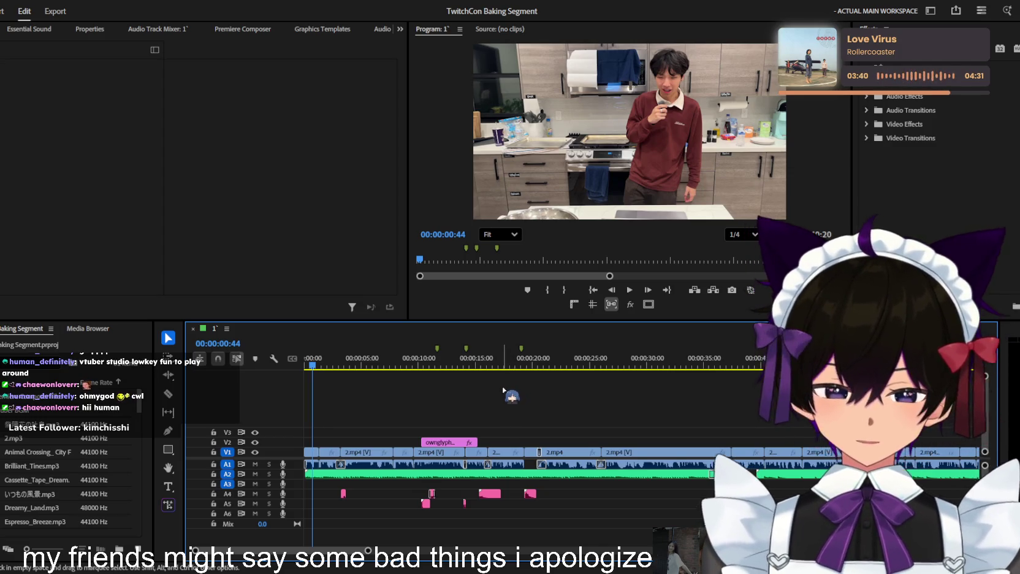
key(space)
key(equal)
key(equal)
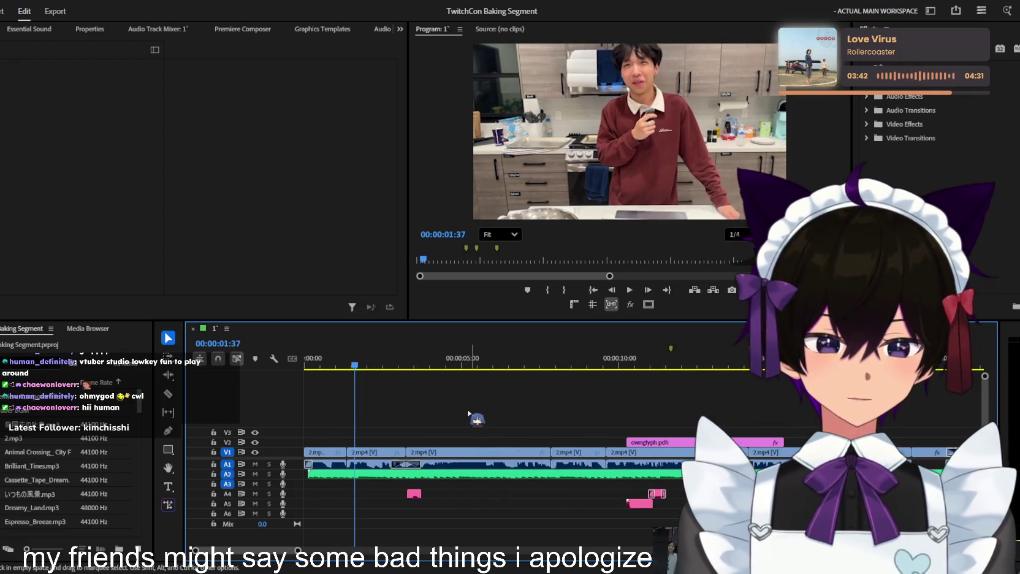
key(equal)
key(space)
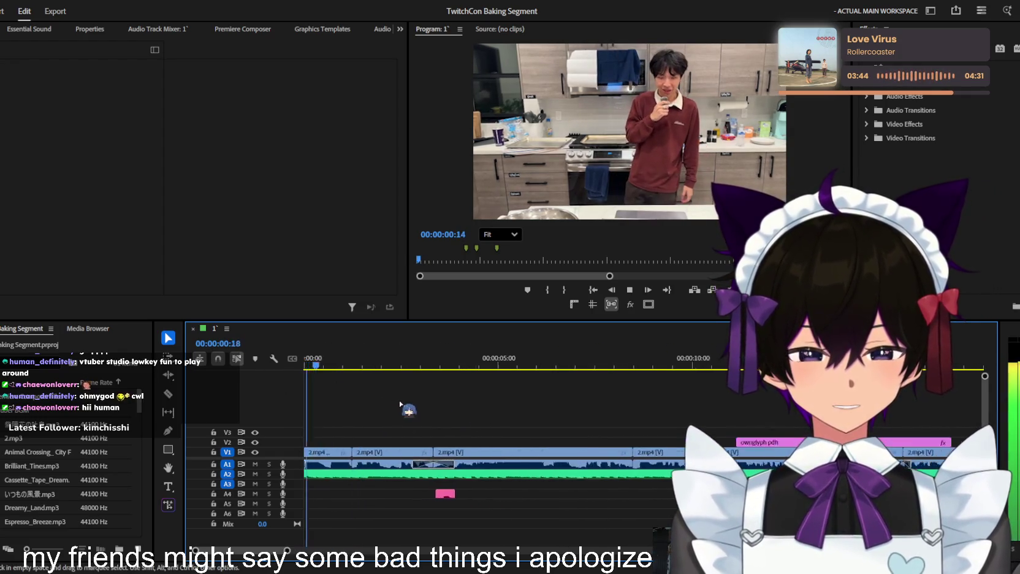
key(equal)
key(equal)
key(space)
key(equal)
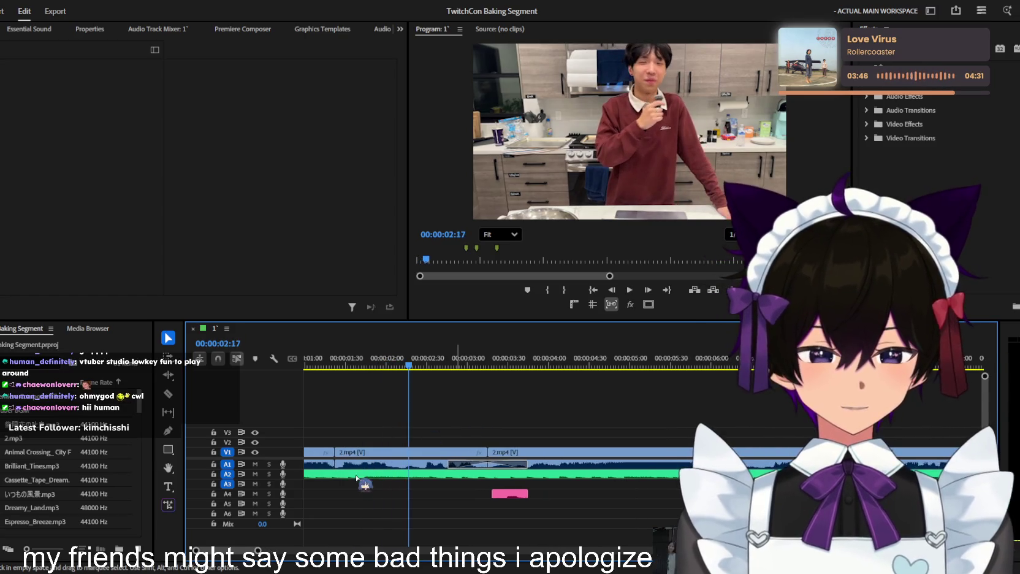
click(338, 464)
key(ctrl+shift+d)
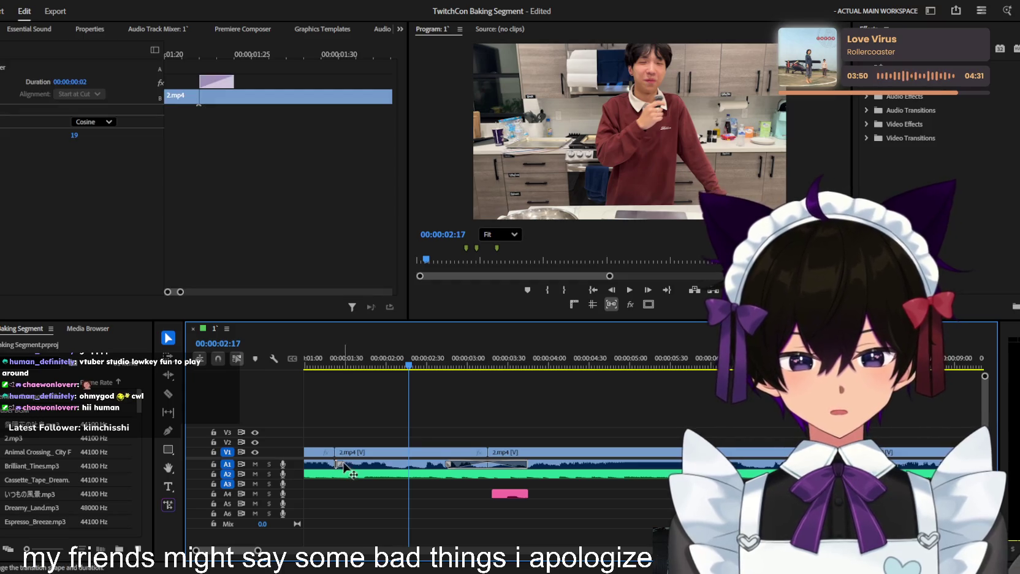
key(equal)
key(Delete)
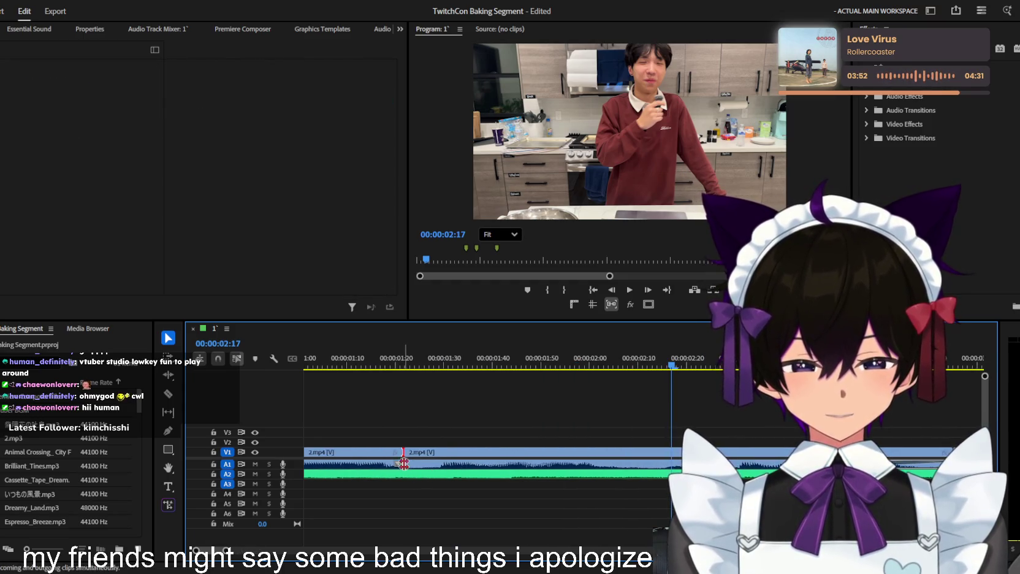
key(minus)
key(Home)
key(space)
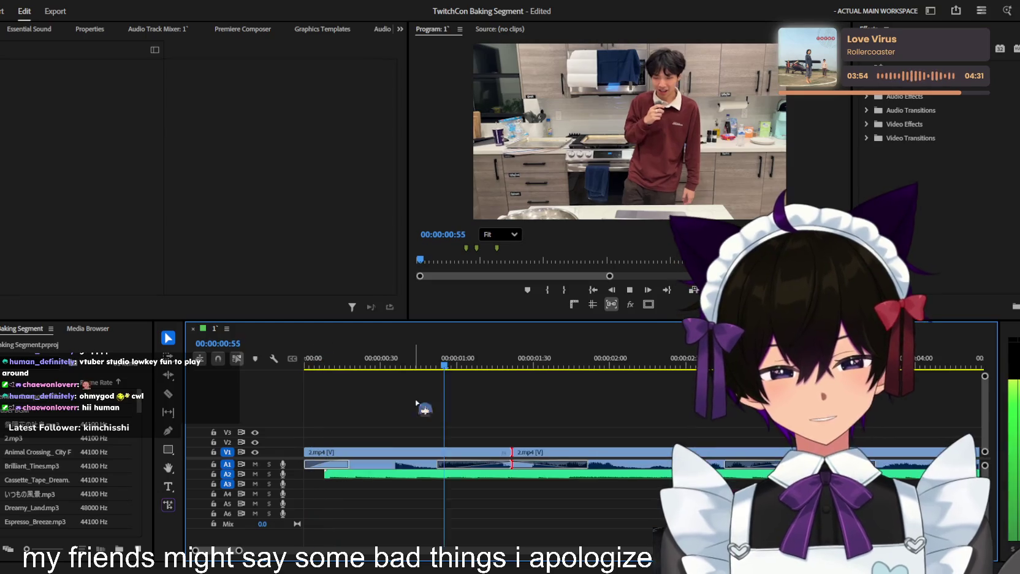
key(minus)
key(space)
key(minus)
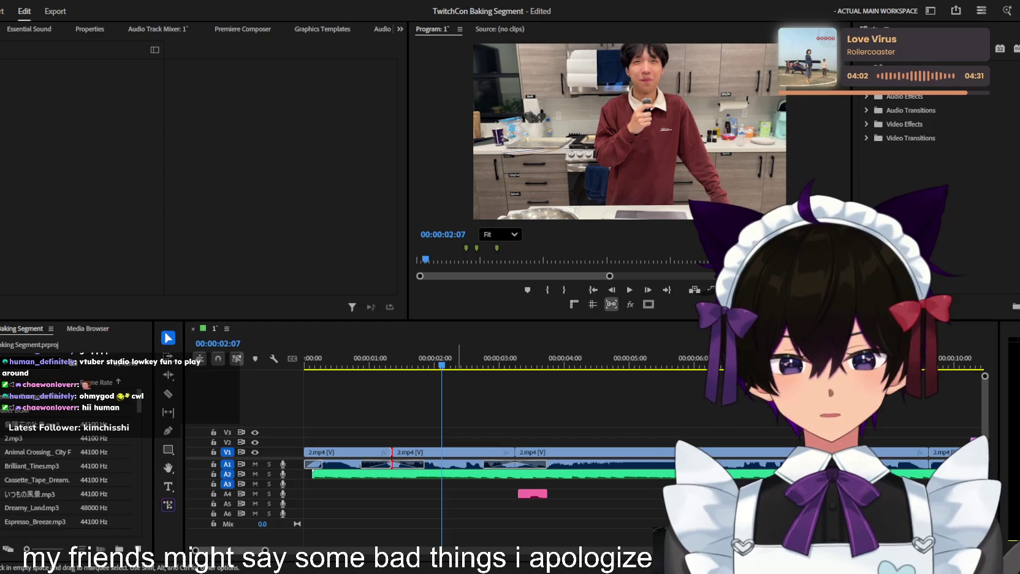
key(equal)
key(Home)
key(space)
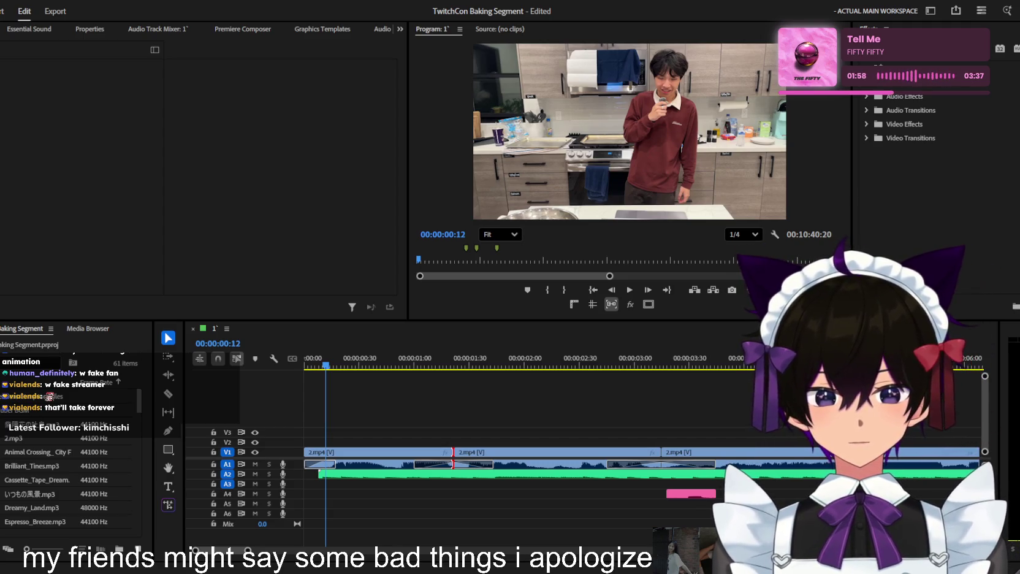
click(391, 346)
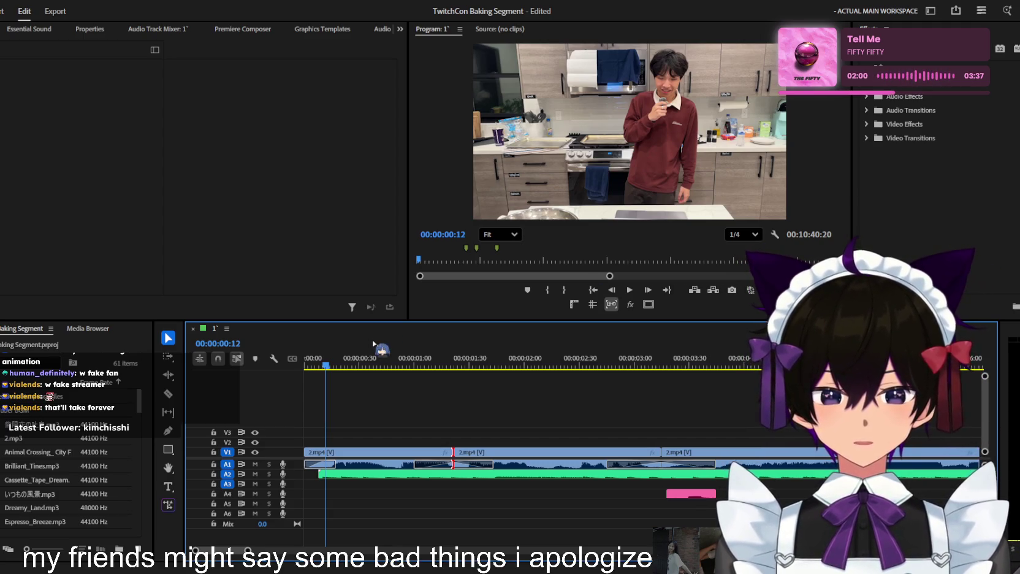
Save the TwitchCon Baking Segment project
scroll(387, 414, down, 3)
key(ctrl+s)
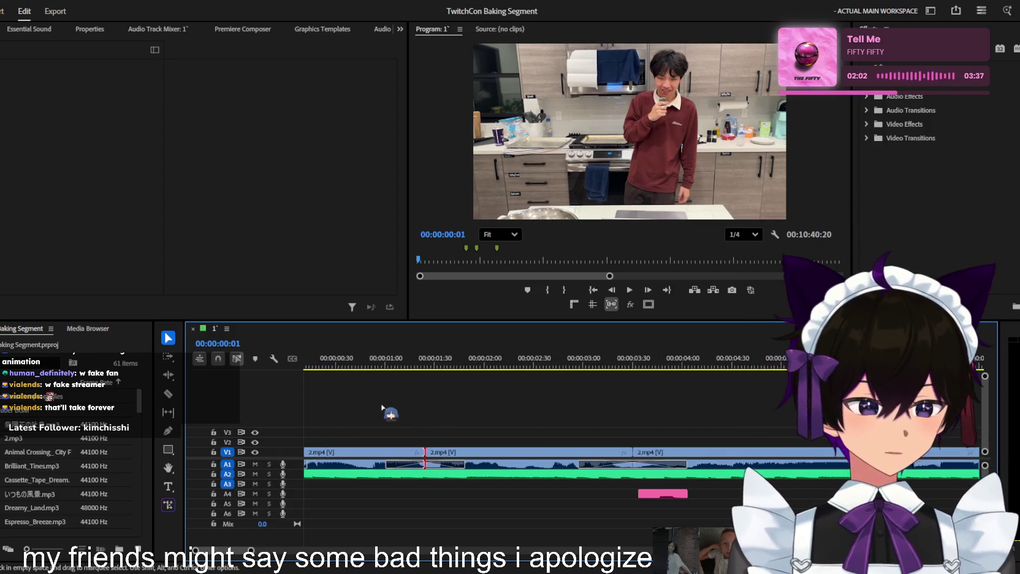
scroll(387, 414, up, 2)
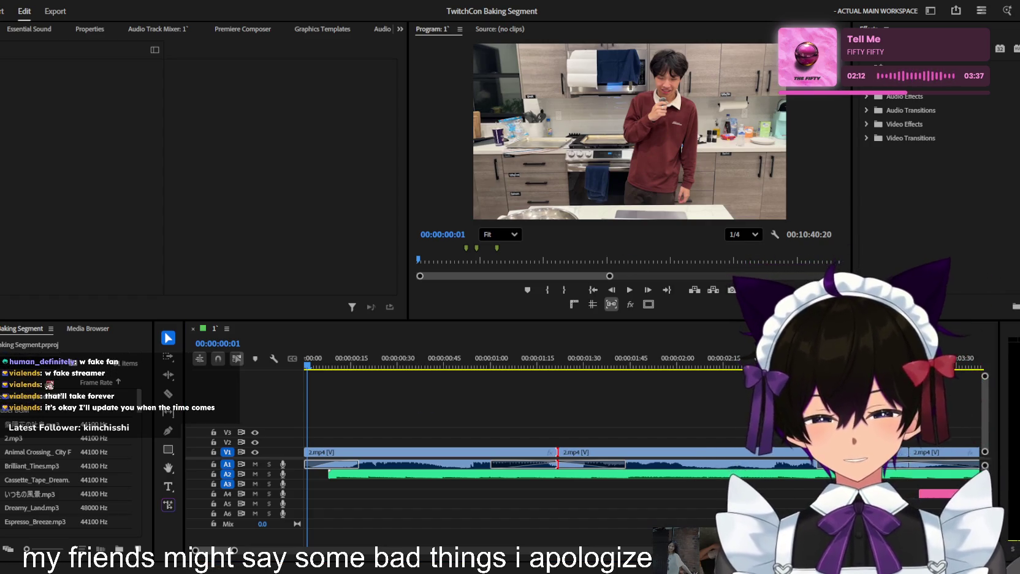
Play the opening 2.mp4 kitchen shots from the start to check them
click(459, 382)
key(space)
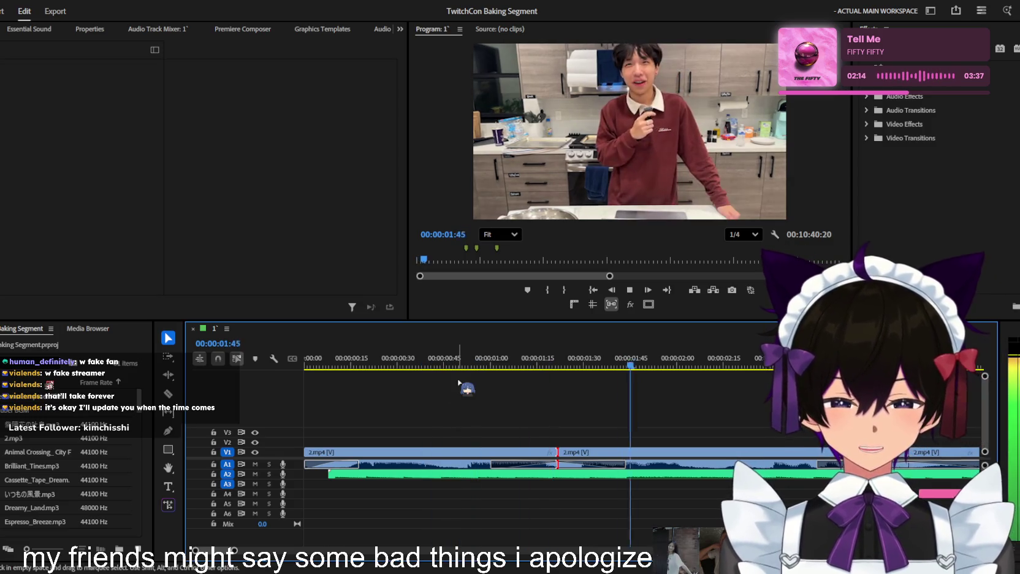
key(space)
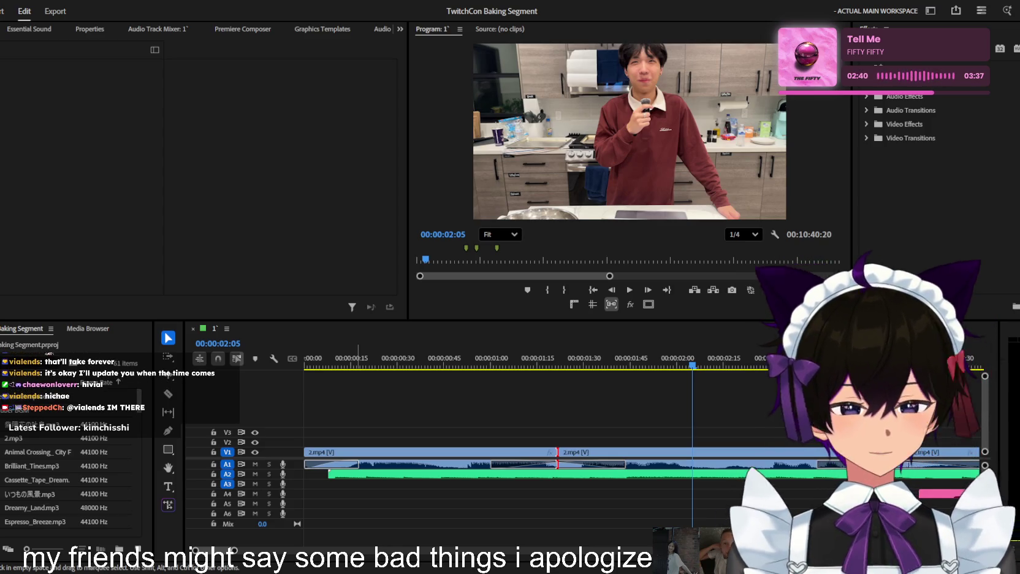
key(shift+3)
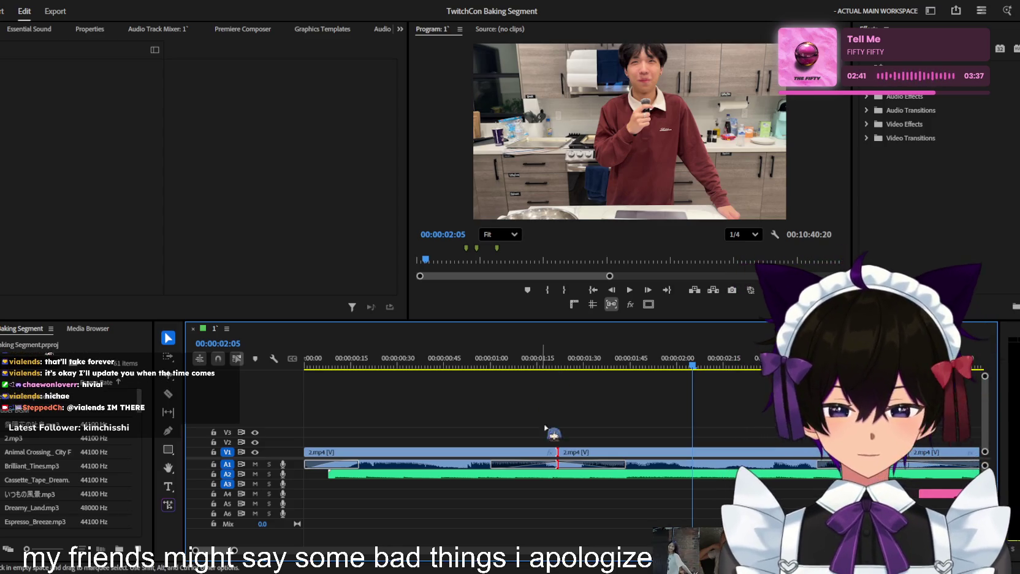
Replay the opening clips through the stove shot with the timeline zoomed out
drag(543, 361, 353, 362)
key(space)
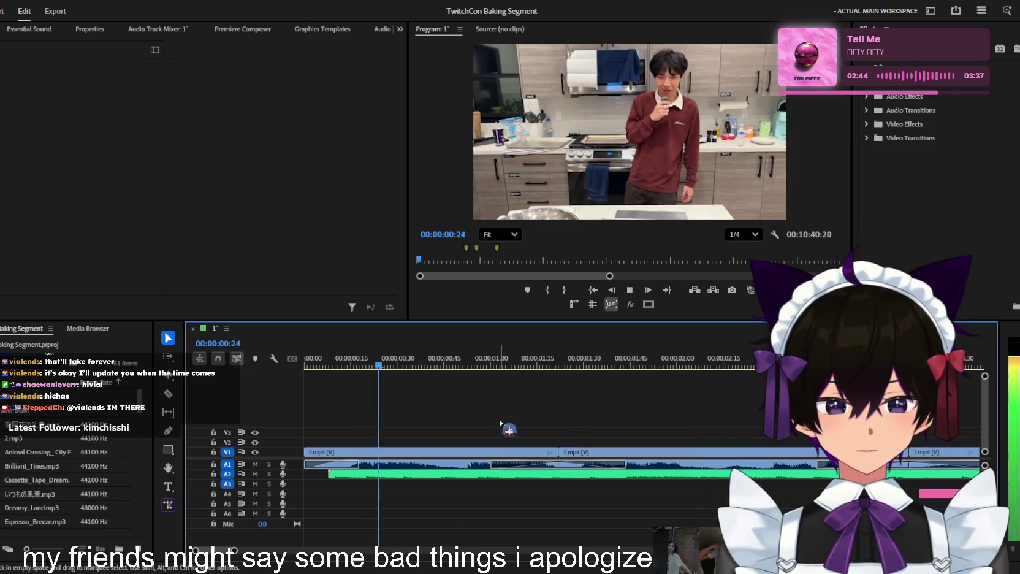
key(minus)
key(minus)
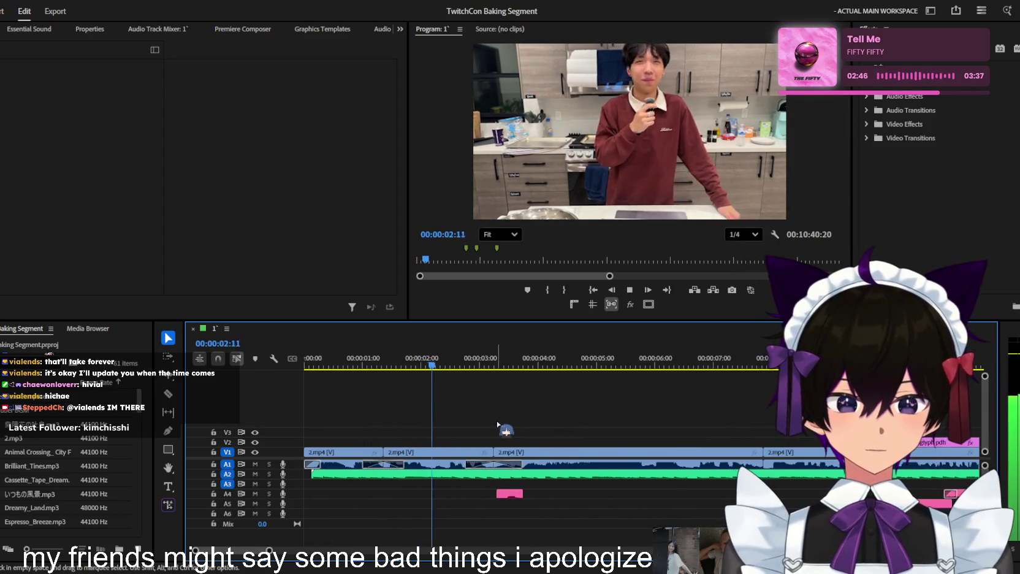
key(minus)
key(minus)
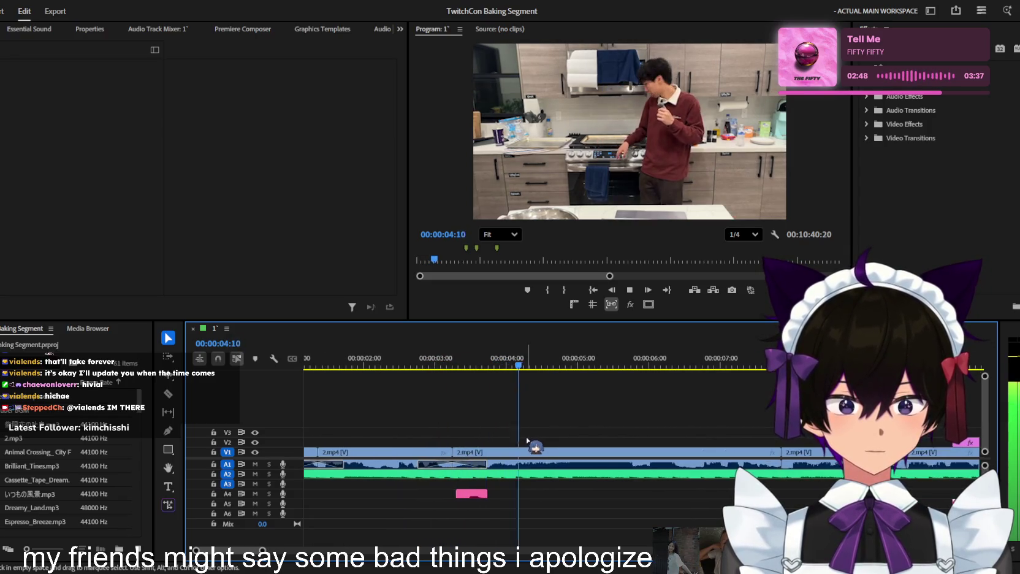
key(space)
Put the playhead at 00:00:03:20 and find the adjustment layer by searching the Project panel for 'sound'
mouse_move(526, 439)
mouse_down()
mouse_move(472, 453)
mouse_move(470, 417)
mouse_move(442, 417)
mouse_up()
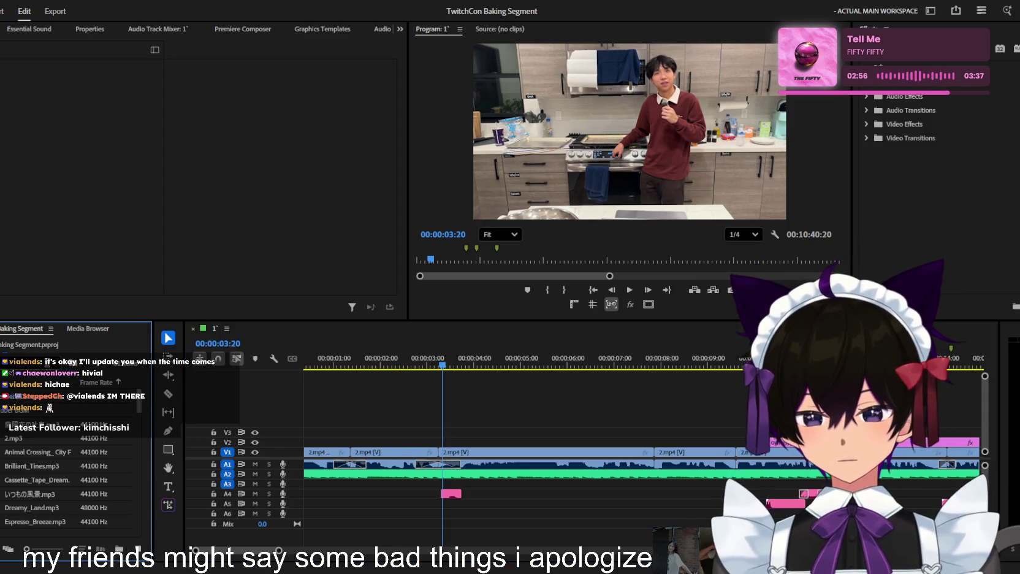
text(sound)
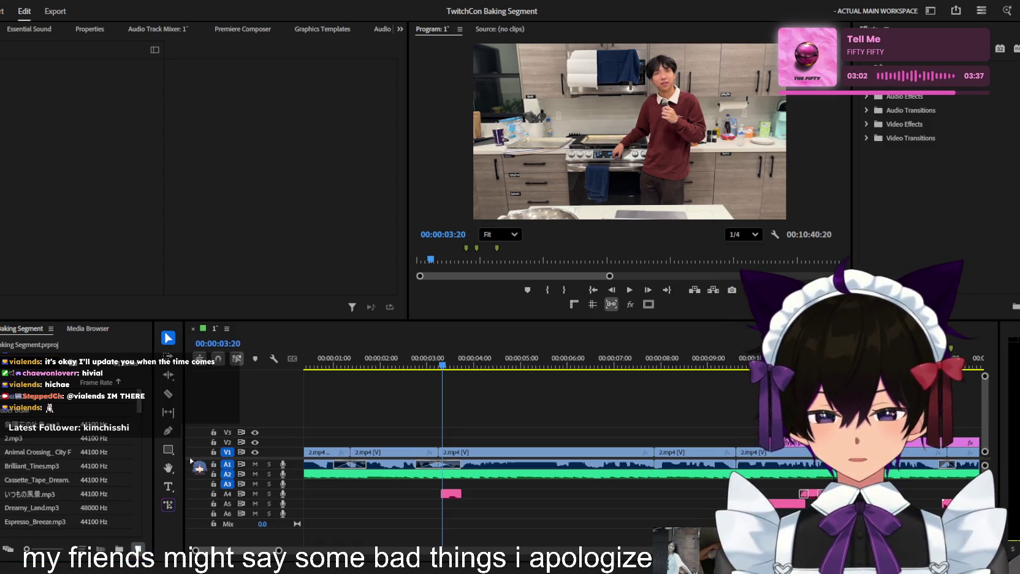
click(132, 420)
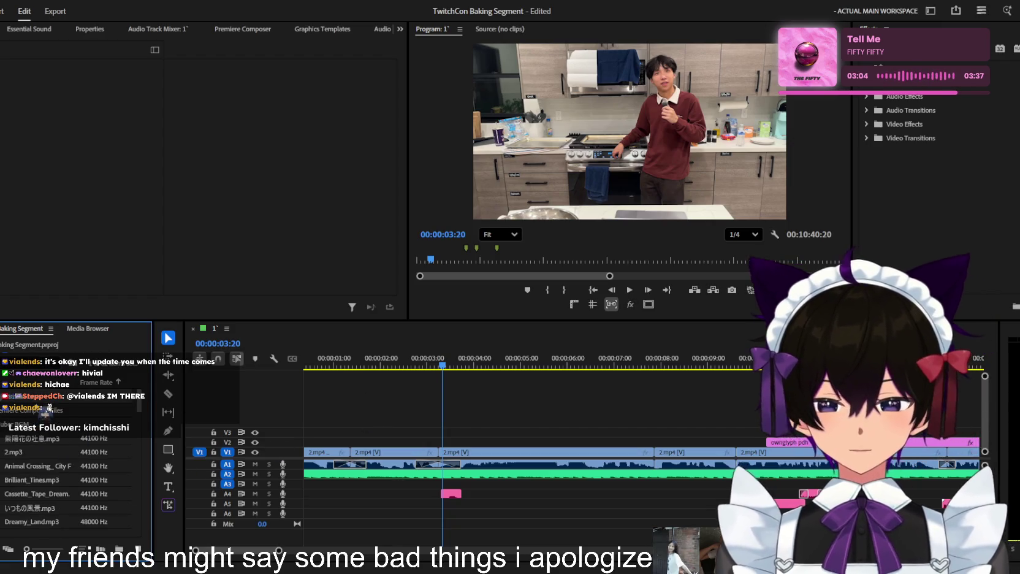
Place the Adjustment Layer on V2 from 00:00:03:18 over the stove footage to about 00:00:08
drag(132, 420, 441, 443)
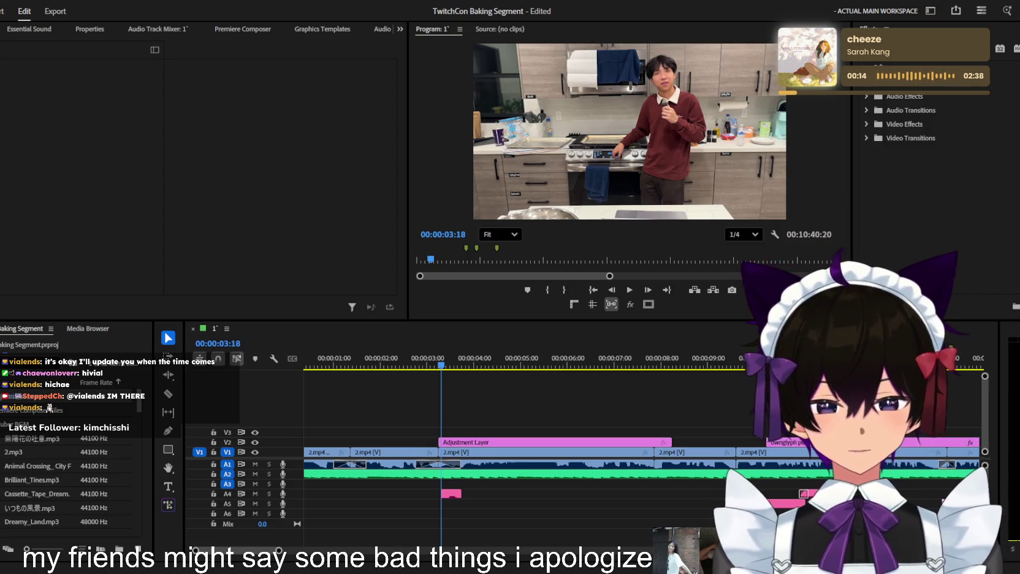
Inspect the V2 adjustment layer's properties and save the project
click(500, 442)
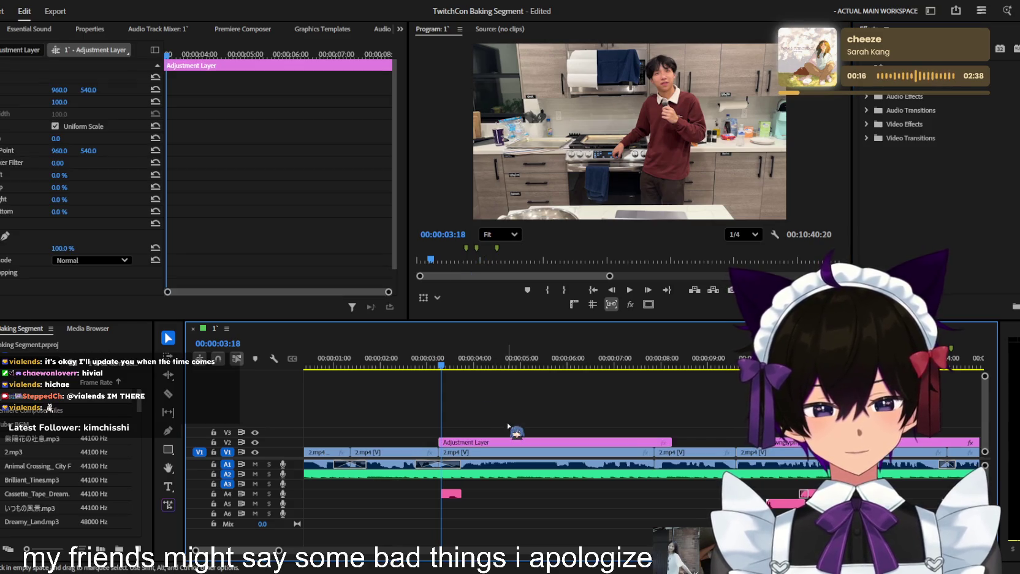
click(491, 398)
scroll(490, 396, up, 3)
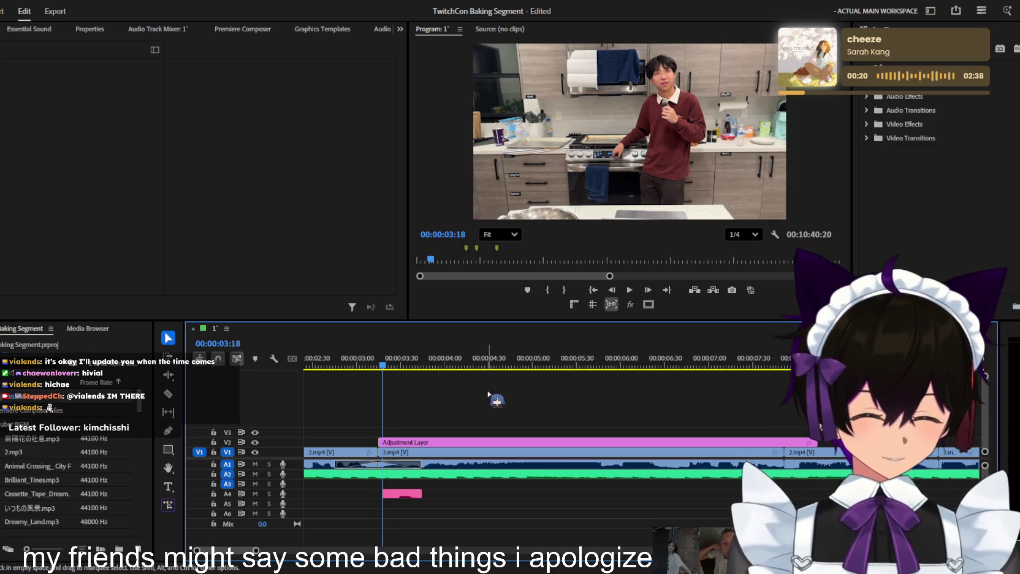
scroll(540, 395, down, 3)
key(ctrl+s)
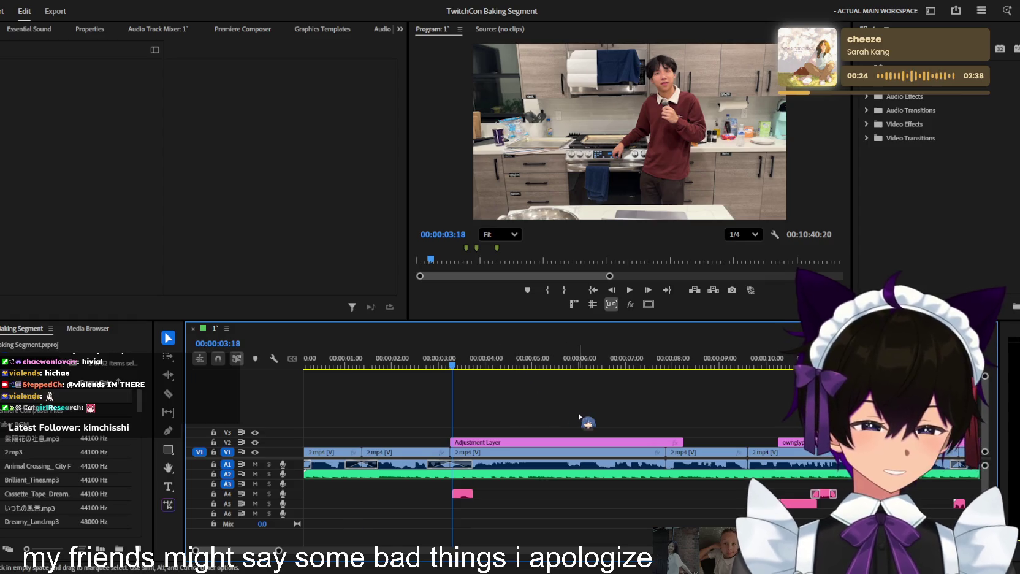
Play the section, select the adjustment layer, and search Effects for 'transform'
scroll(466, 439, up, 3)
key(space)
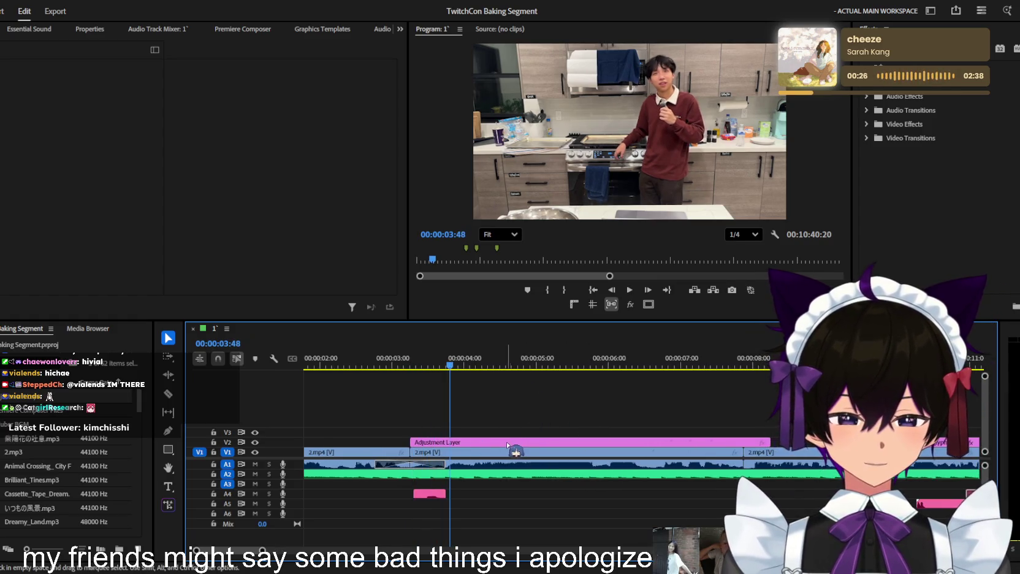
click(472, 444)
text(transform)
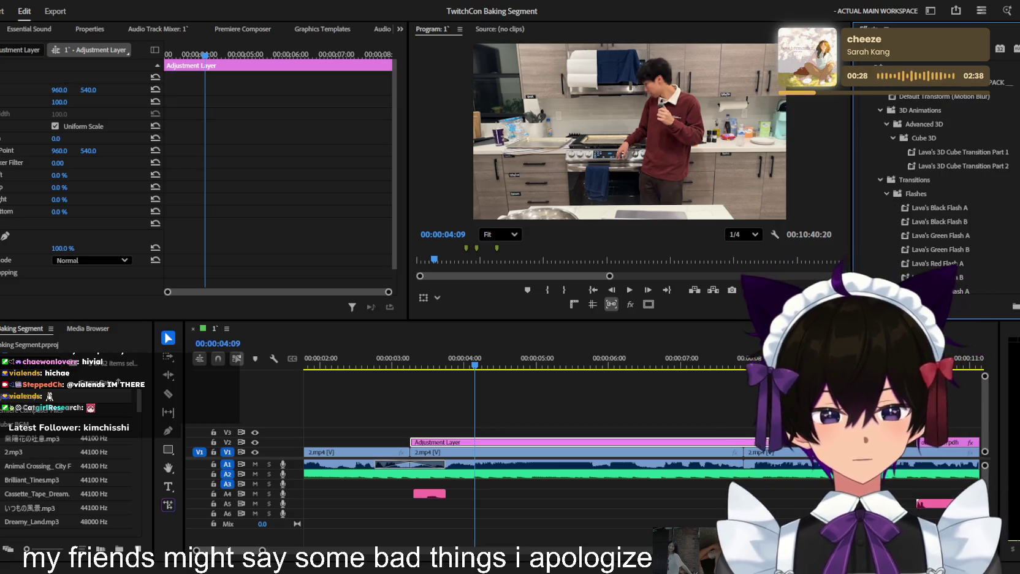
Apply Transform to the adjustment layer, set Anchor Point X to 706.3, and zoom onto the stove knobs
drag(938, 96, 587, 446)
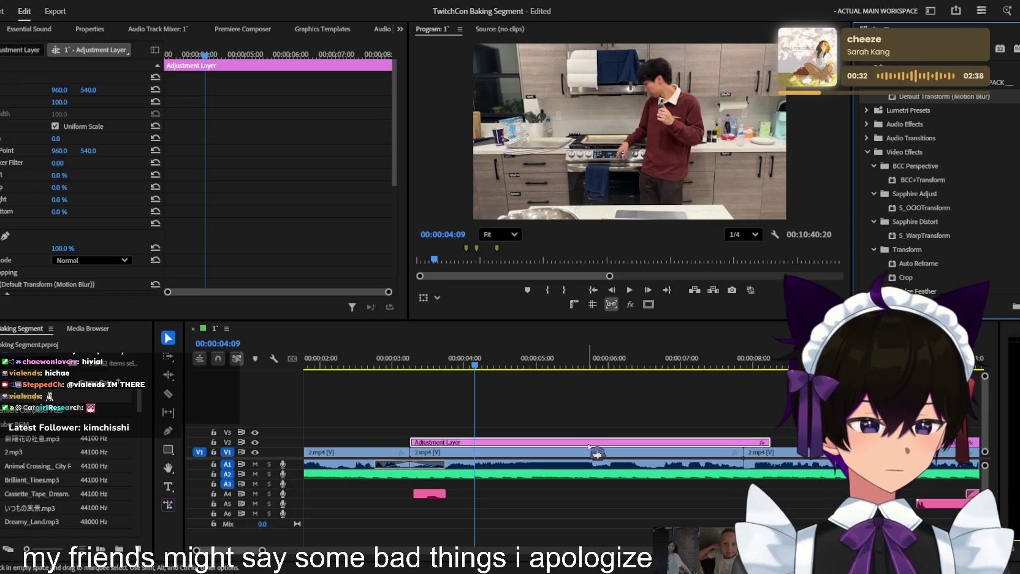
scroll(55, 160, down, 3)
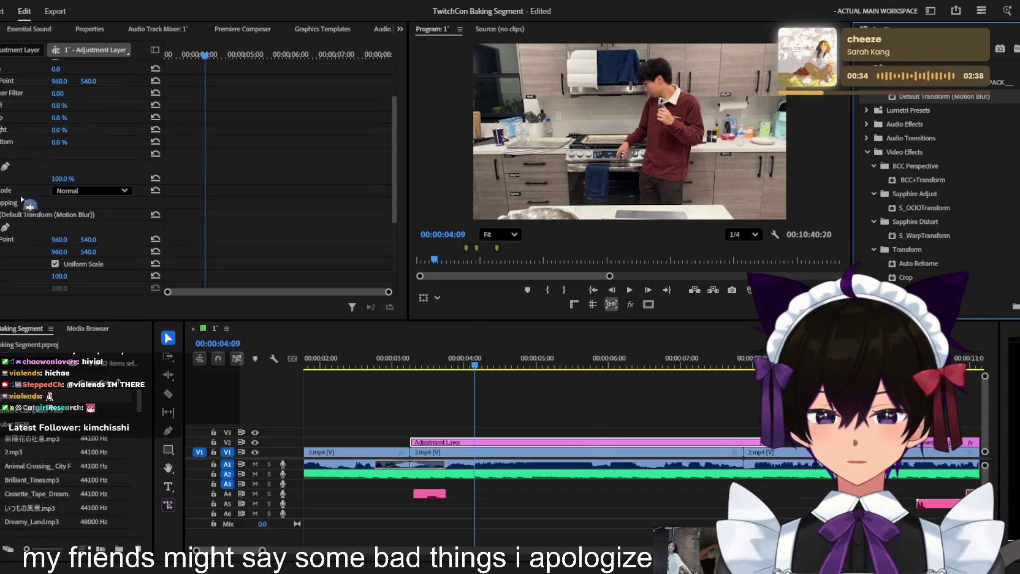
mouse_move(620, 132)
mouse_down()
mouse_move(582, 170)
mouse_move(589, 163)
mouse_up()
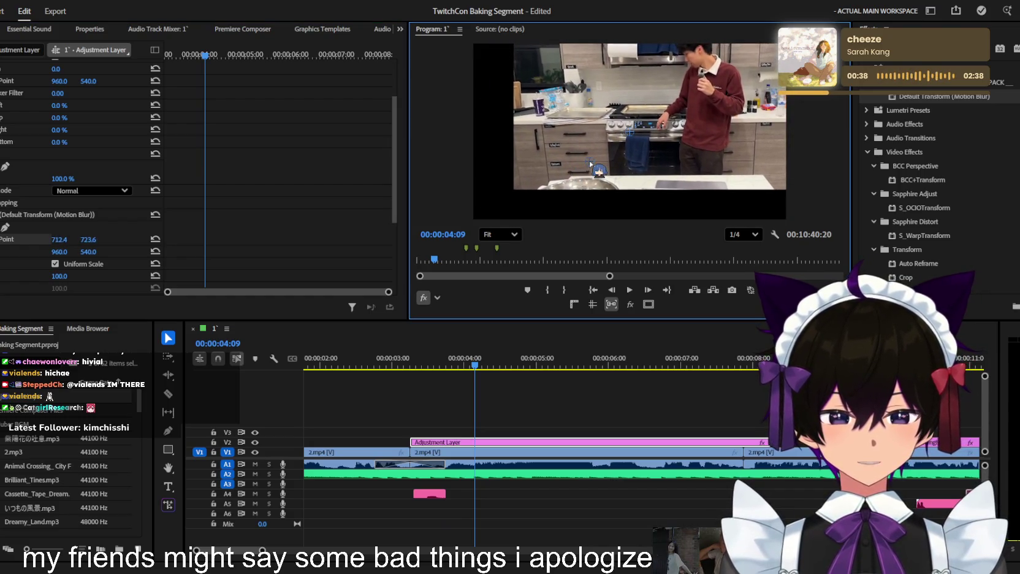
click(60, 252)
text(706.3)
key(Return)
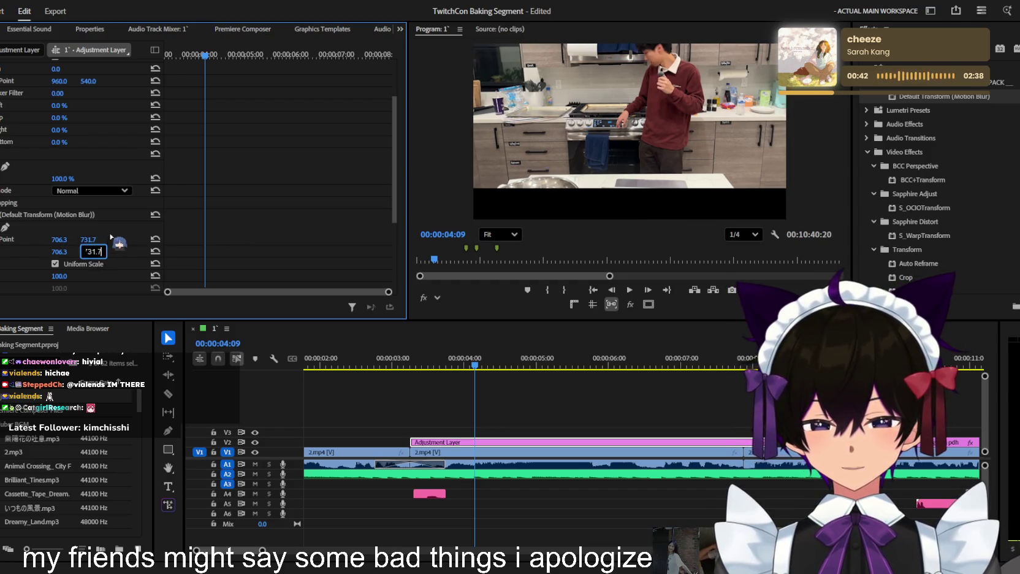
drag(59, 276, 558, 271)
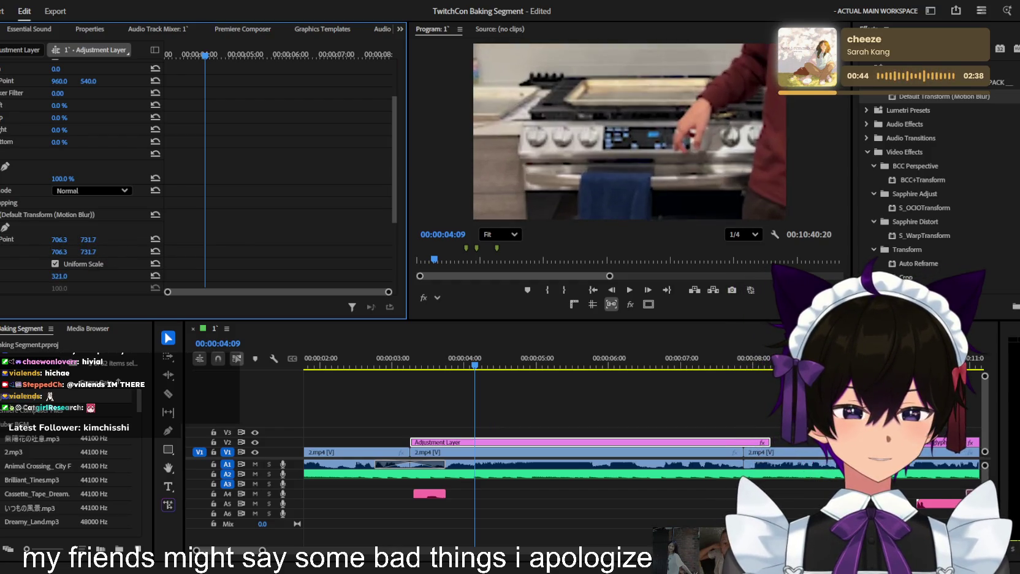
Keyframe Scale at 325 on the layer's first frame and 106 at 00:00:04:52
drag(457, 364, 439, 362)
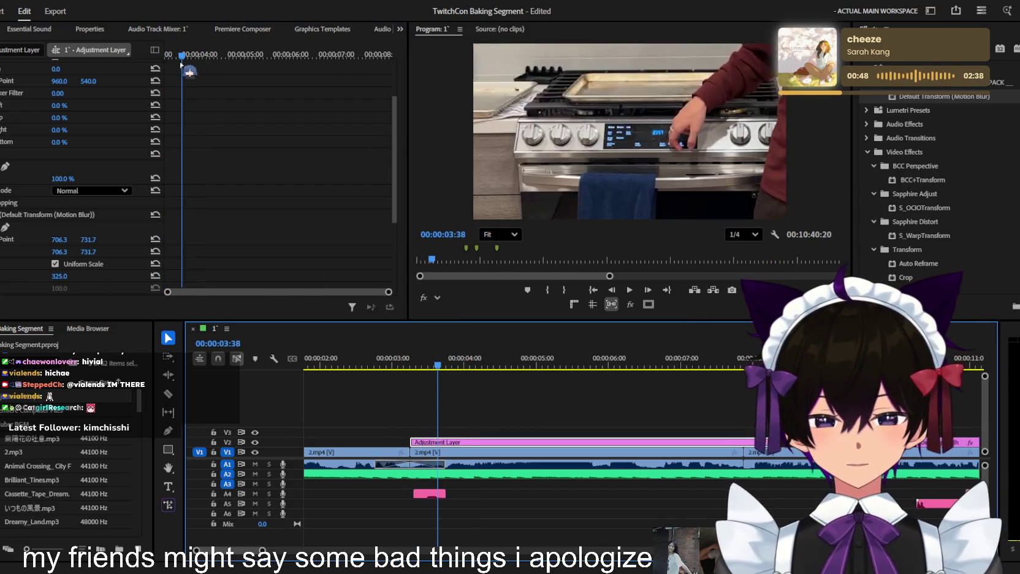
click(91, 164)
key(Up)
click(2, 276)
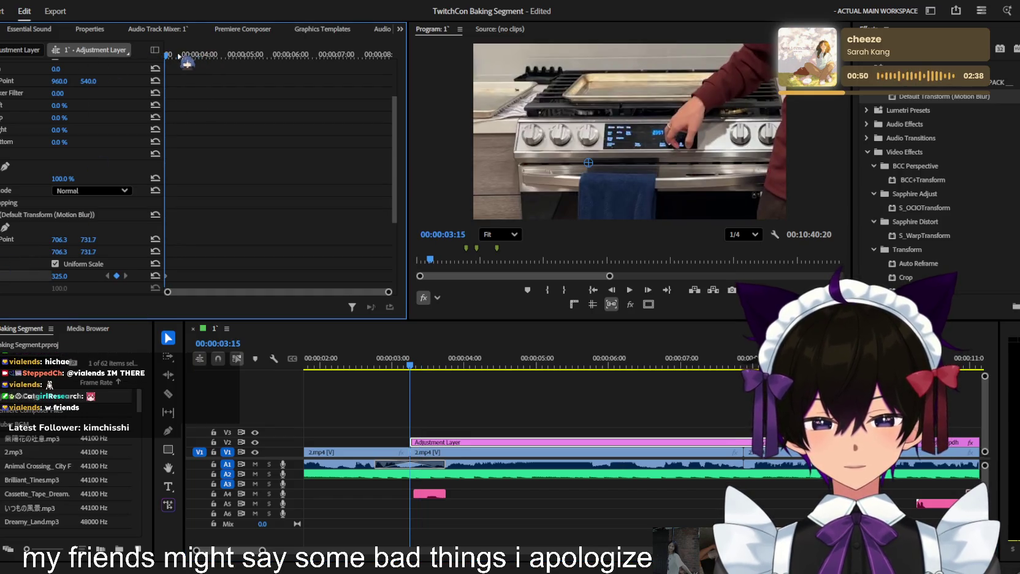
key(space)
drag(62, 277, 12, 277)
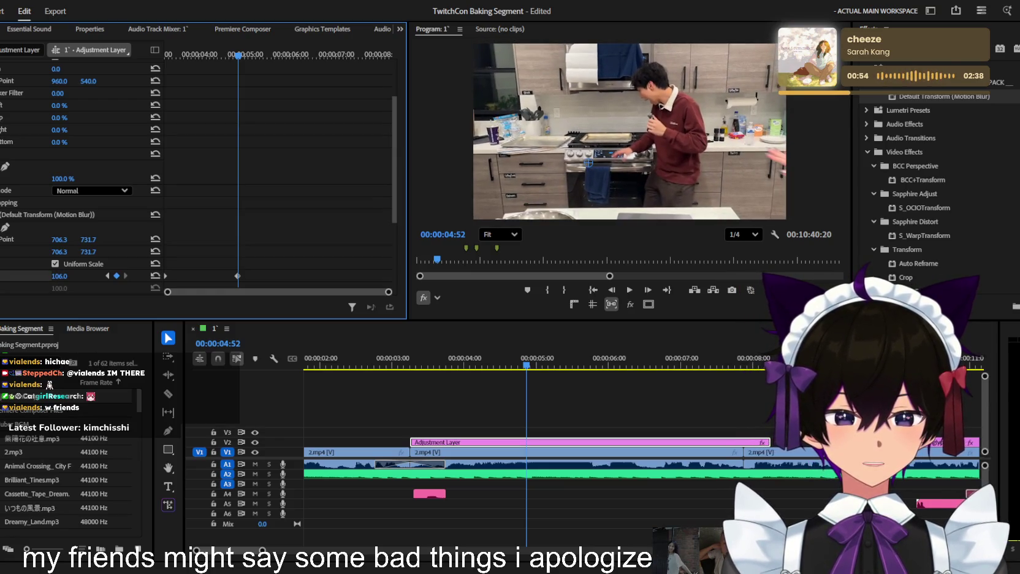
scroll(235, 177, down, 3)
scroll(277, 172, down, 5)
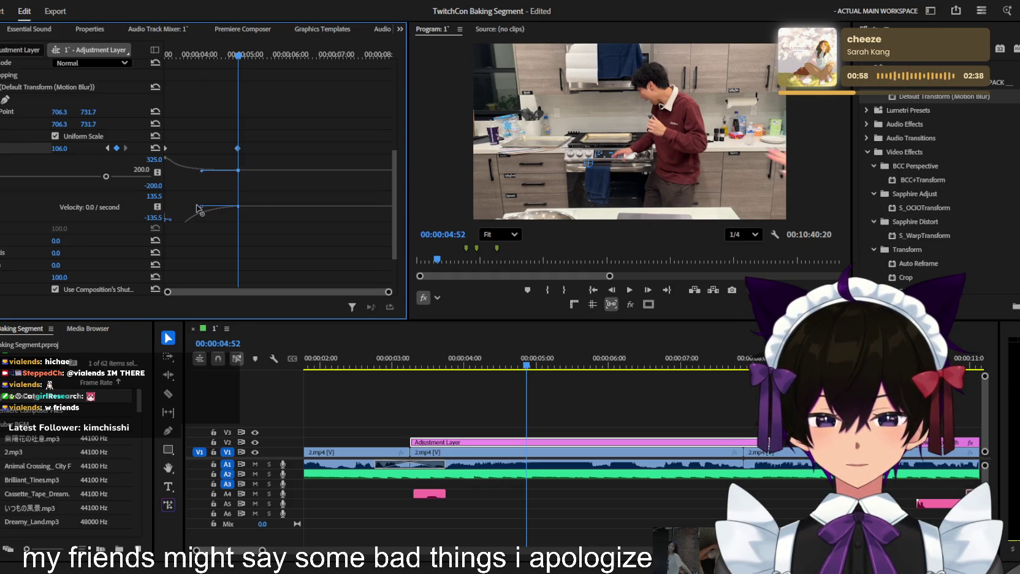
Ease the Scale speed curve, move the 106 keyframe earlier, and play back the punch-in
drag(198, 208, 300, 182)
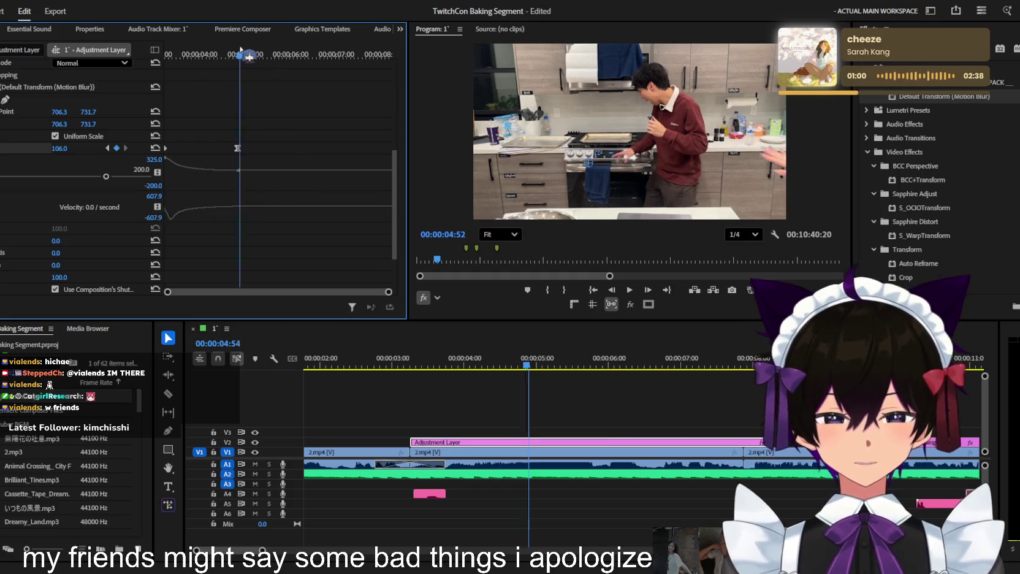
drag(238, 54, 171, 54)
mouse_move(238, 148)
mouse_down()
mouse_move(222, 157)
mouse_move(189, 127)
mouse_up()
key(space)
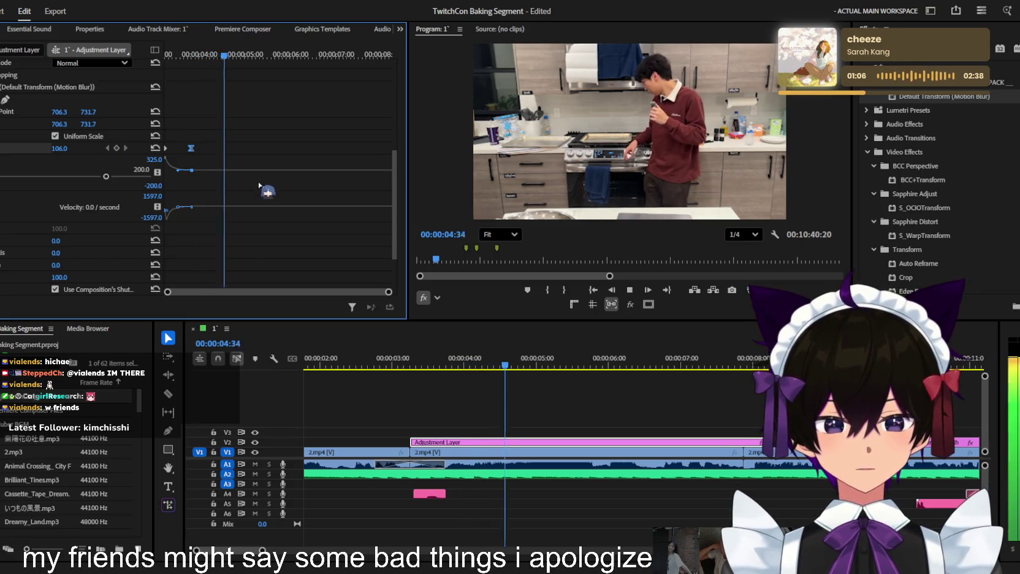
click(518, 367)
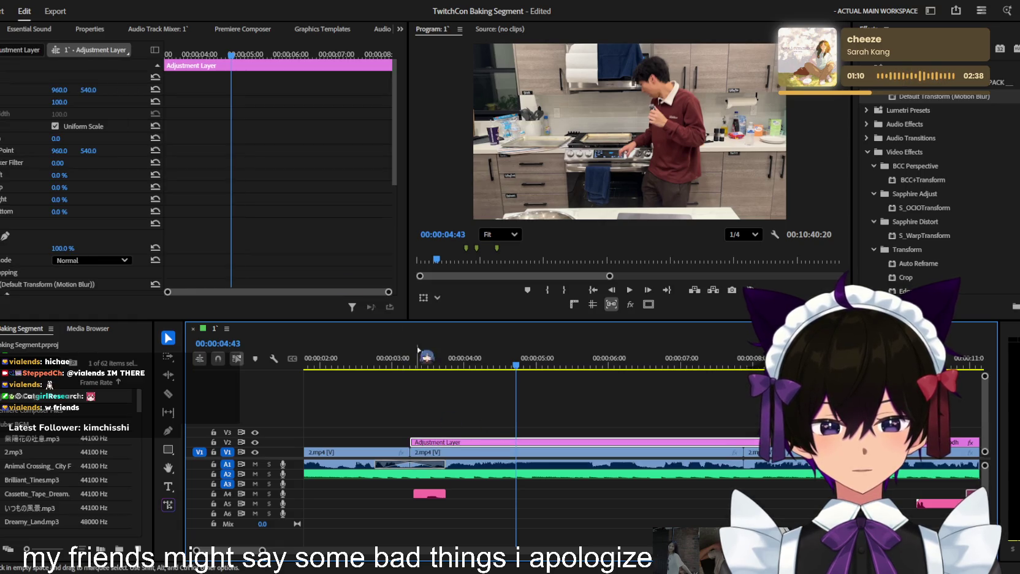
scroll(229, 153, up, 4)
scroll(233, 172, down, 2)
Drag the Scale keyframe's Bézier handle into a gentler ramp and preview the zoom
click(191, 196)
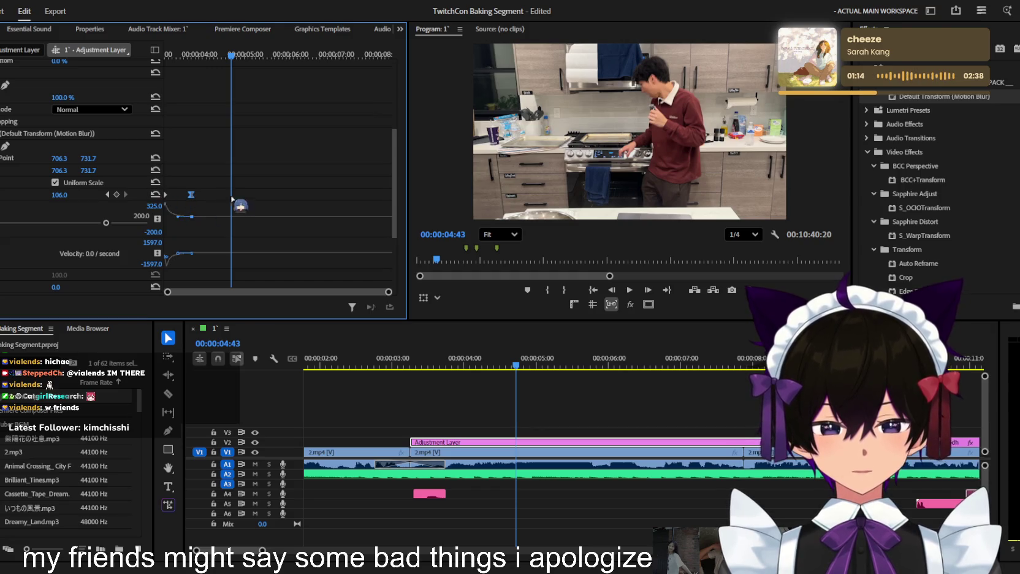
scroll(184, 251, down, 1)
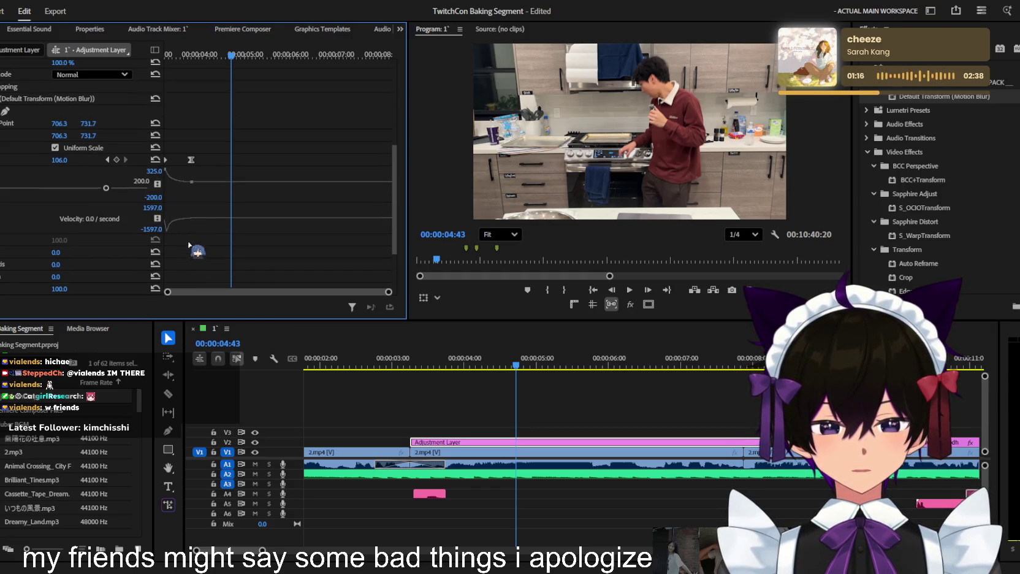
drag(216, 54, 182, 54)
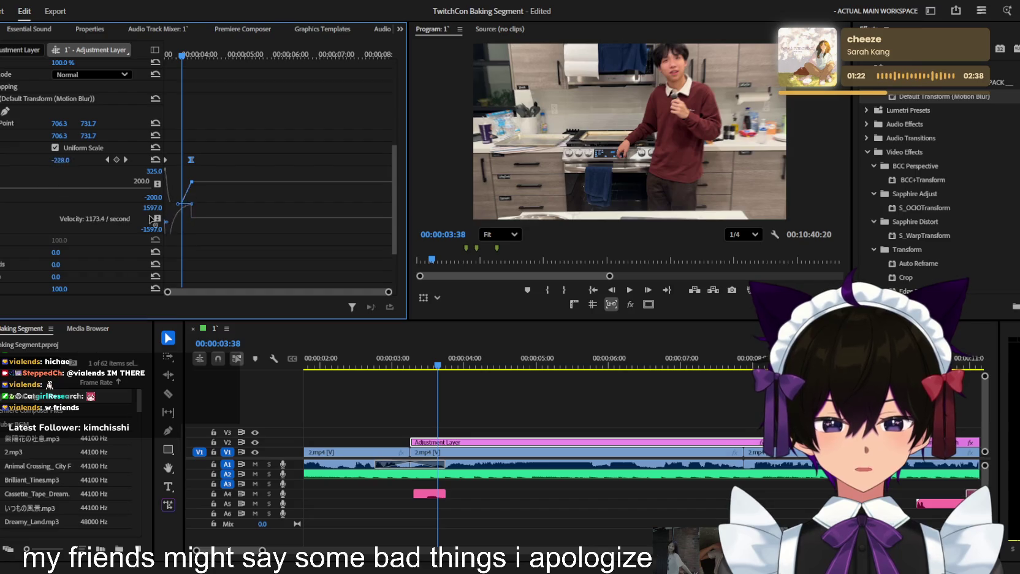
drag(151, 219, 112, 188)
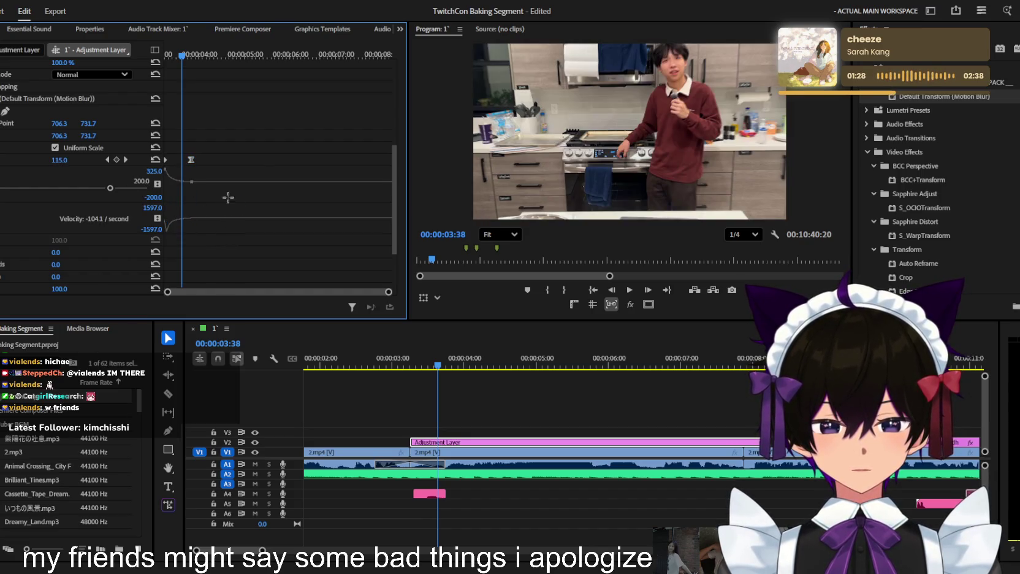
key(shift+k)
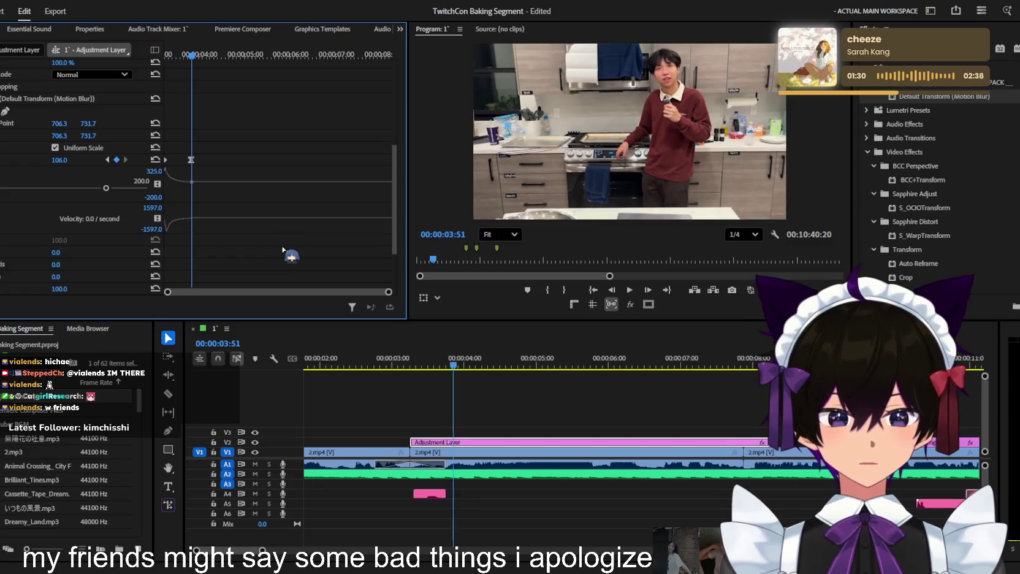
key(space)
key(space)
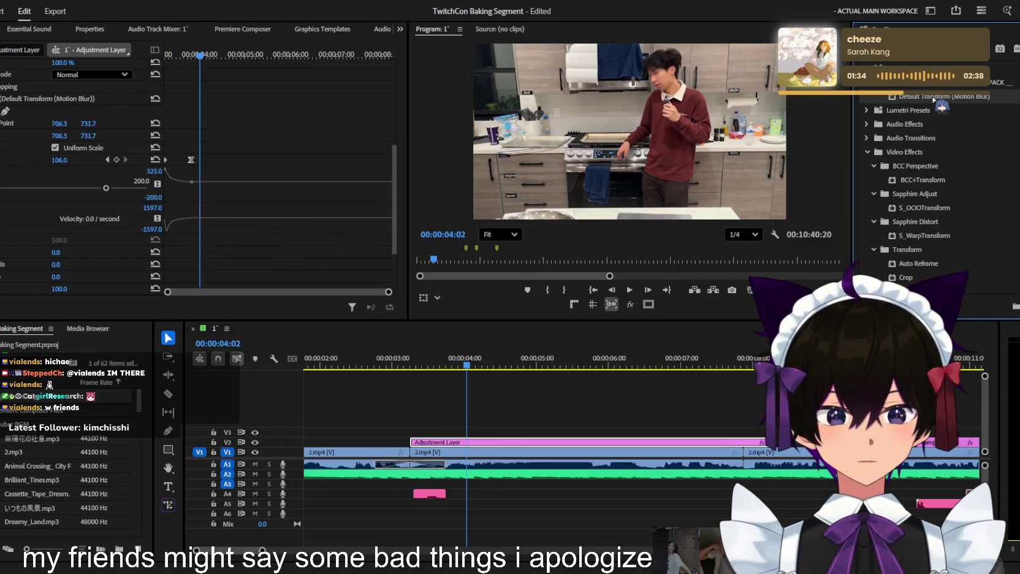
scroll(19, 172, down, 2)
scroll(13, 190, down, 2)
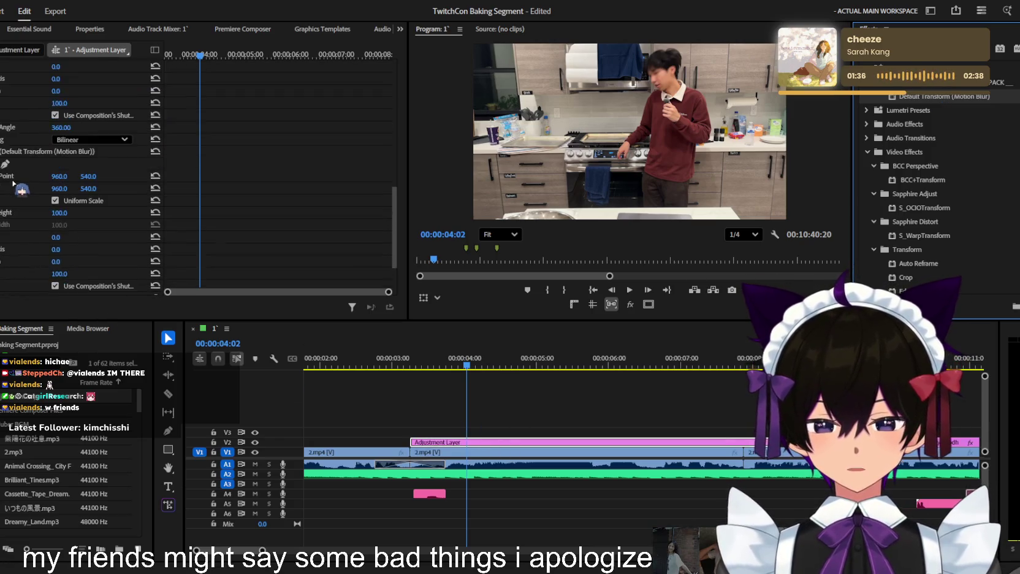
Play back the zoom and step between the 03:59 and 04:34 keyframes
scroll(13, 191, down, 2)
scroll(13, 190, up, 1)
scroll(135, 160, up, 1)
mouse_move(198, 58)
mouse_down()
mouse_move(176, 56)
mouse_move(198, 104)
mouse_up()
scroll(201, 152, down, 3)
scroll(55, 216, down, 2)
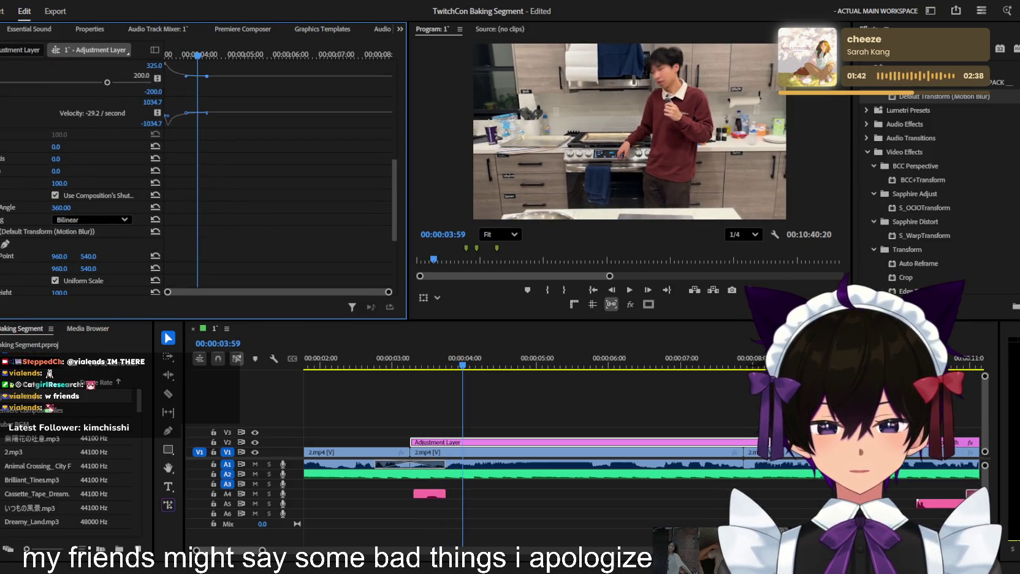
key(space)
scroll(224, 98, down, 4)
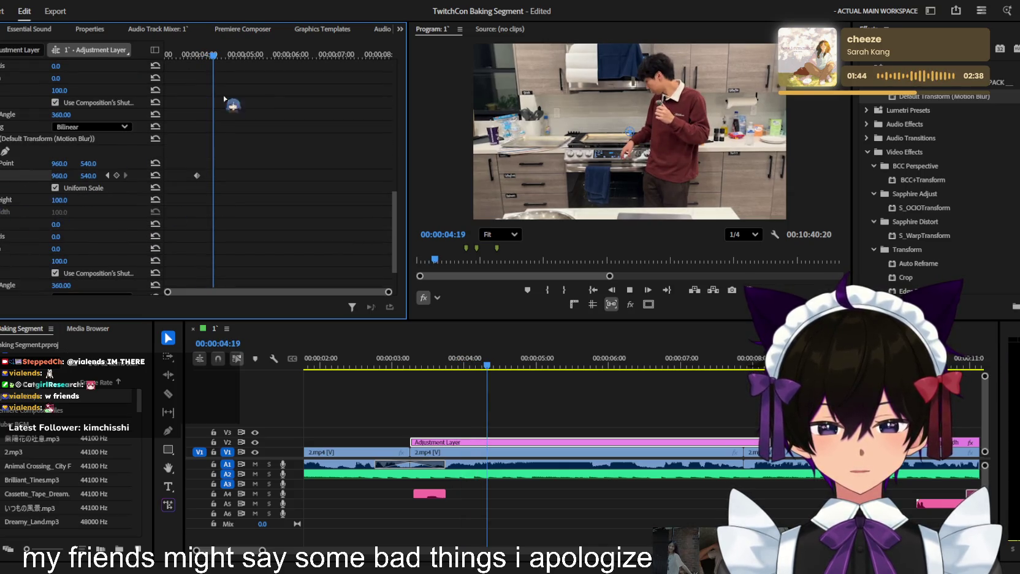
key(space)
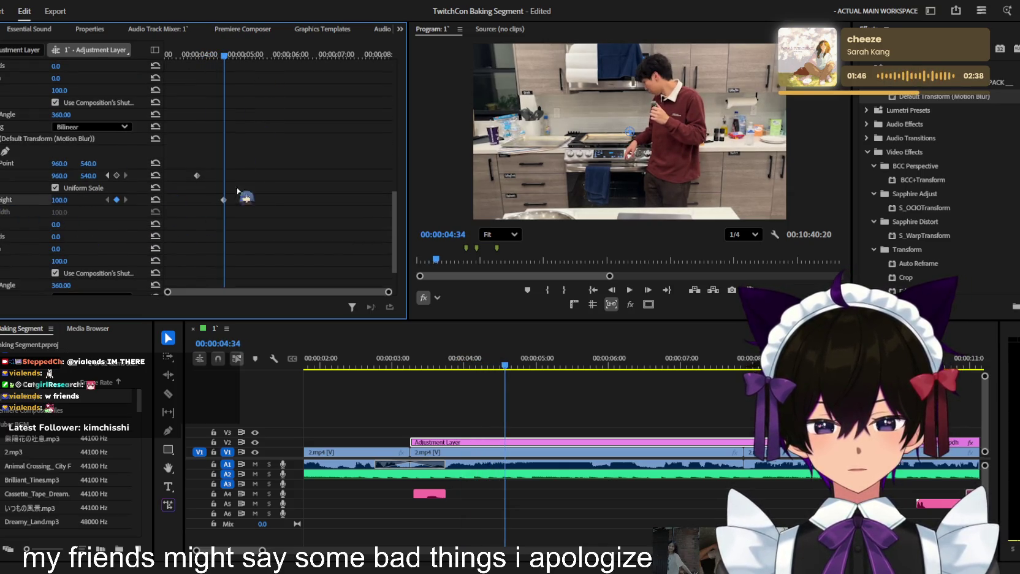
click(107, 176)
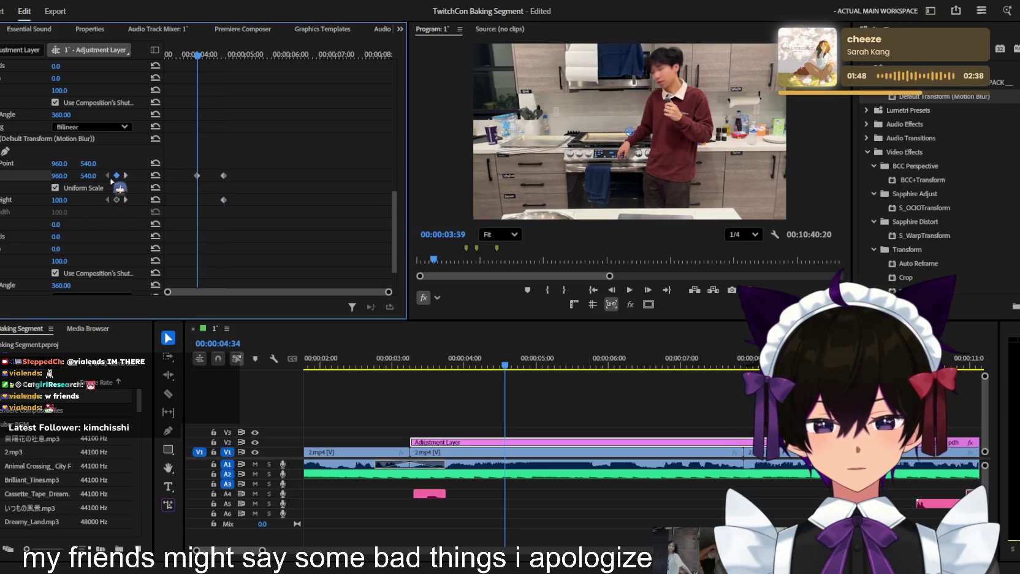
click(125, 200)
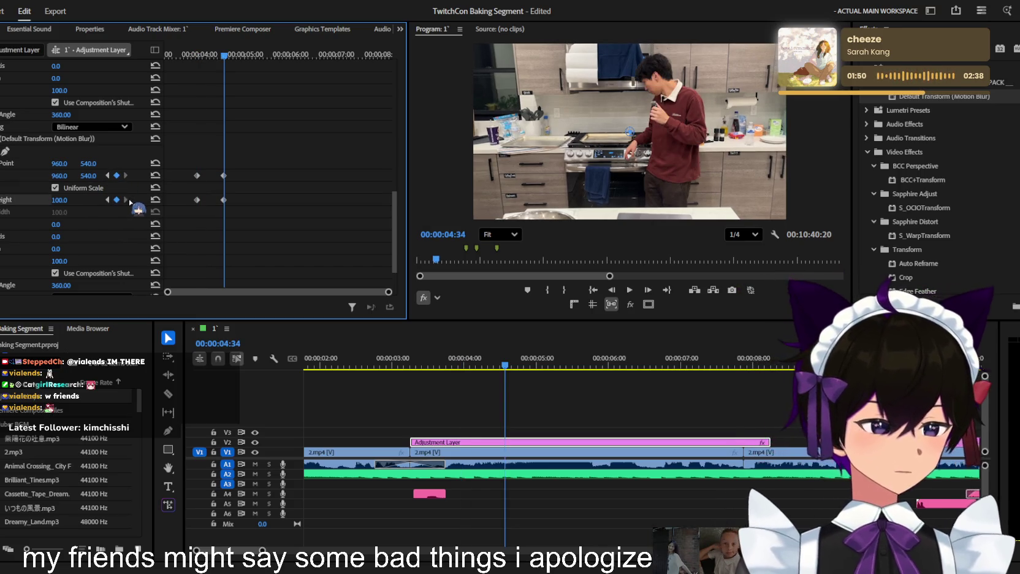
Raise Scale Height to about 128 at 04:34, shift those keyframes later, and ease Position's velocity
mouse_move(65, 197)
mouse_down()
mouse_move(62, 175)
mouse_move(101, 176)
mouse_up()
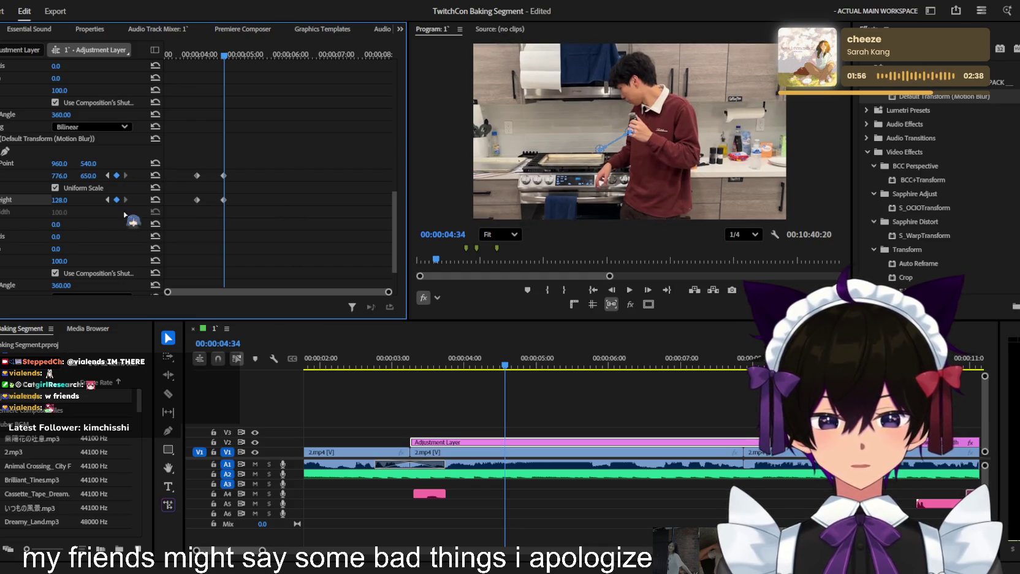
drag(224, 201, 252, 200)
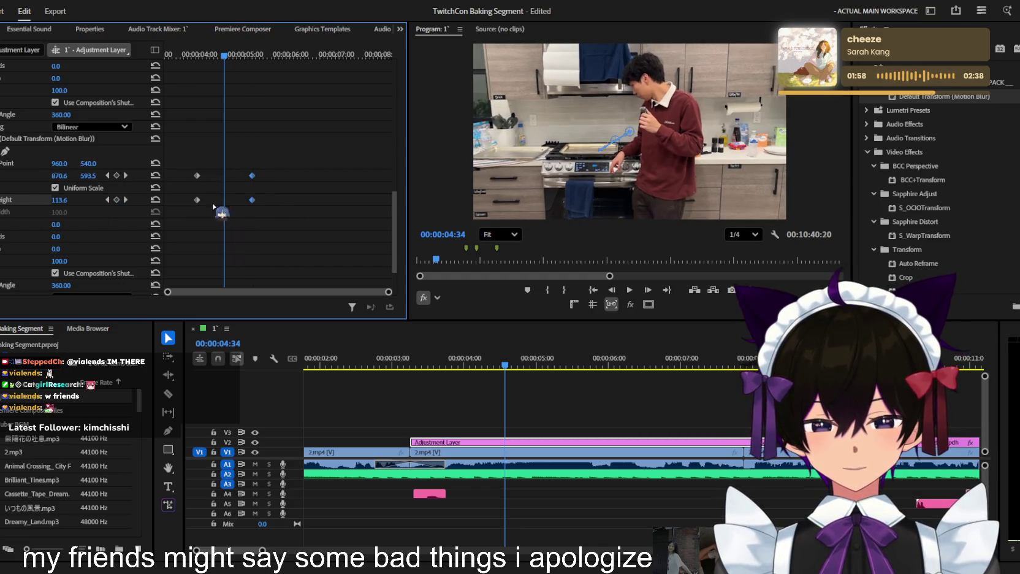
scroll(216, 86, up, 3)
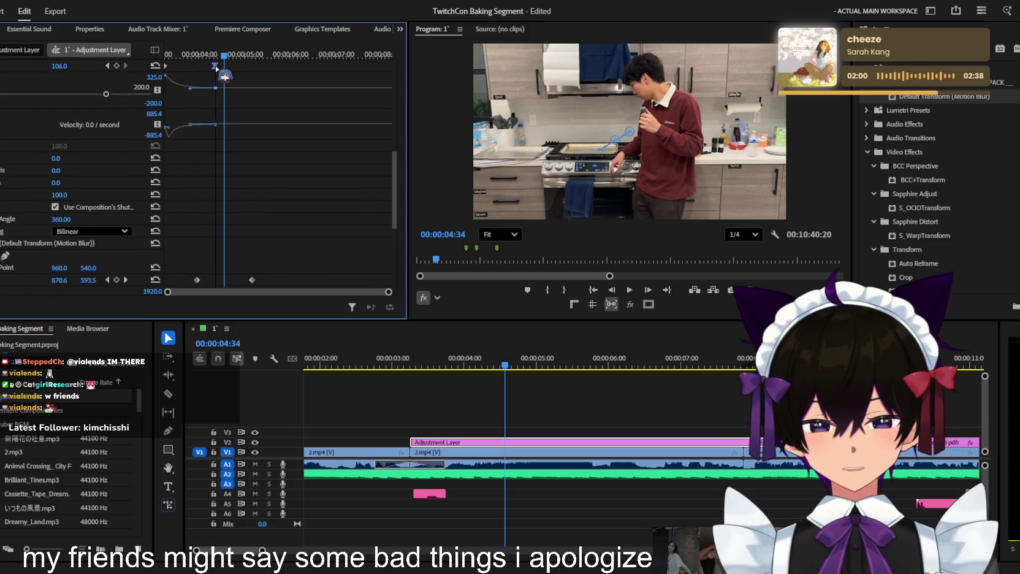
scroll(270, 154, down, 2)
scroll(274, 227, down, 2)
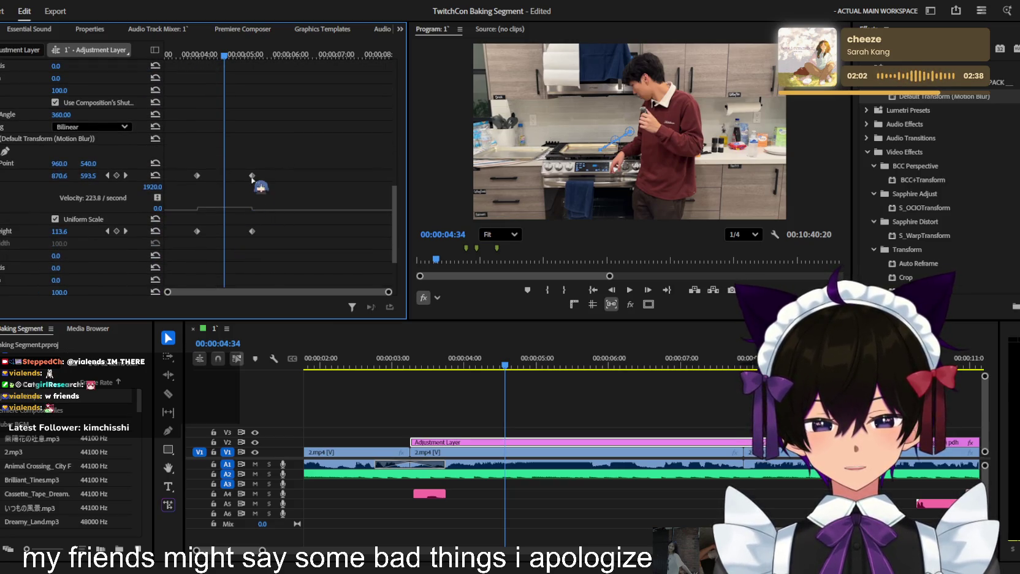
drag(250, 205, 218, 234)
click(252, 231)
Ease and fine-tune the Scale velocity curve, then play back the punch-in
scroll(5, 234, down, 2)
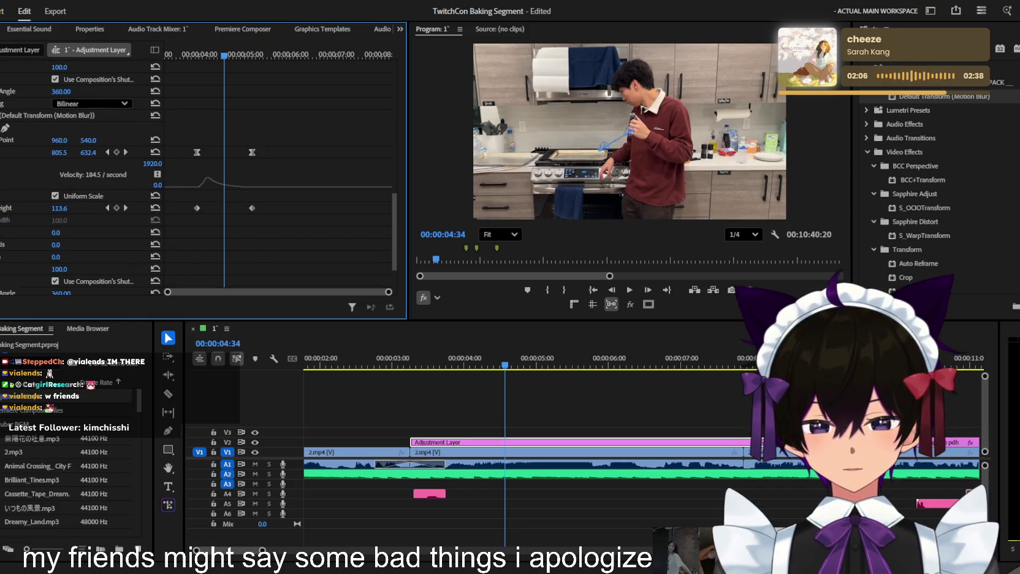
click(4, 173)
drag(251, 231, 207, 230)
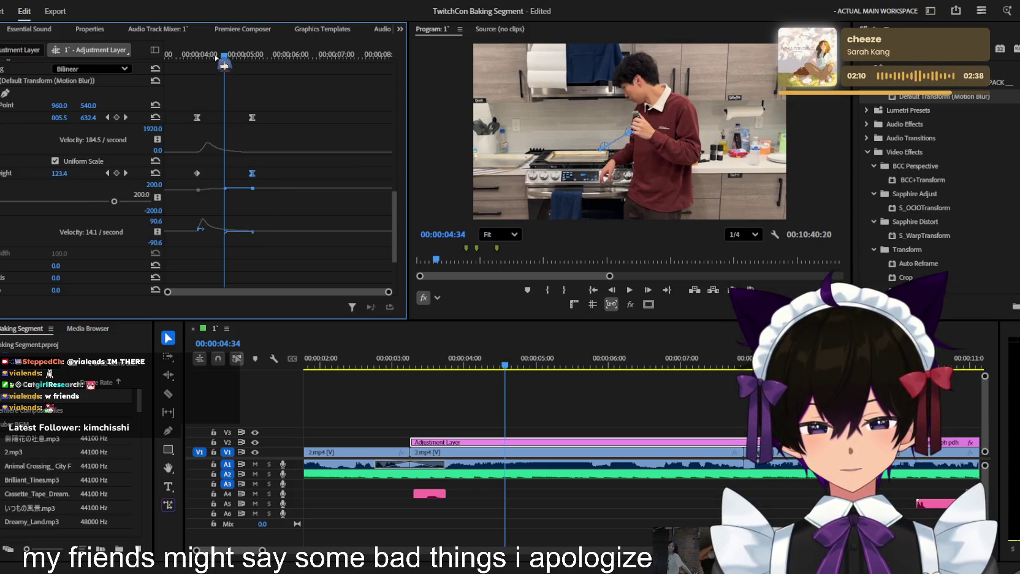
drag(216, 56, 208, 55)
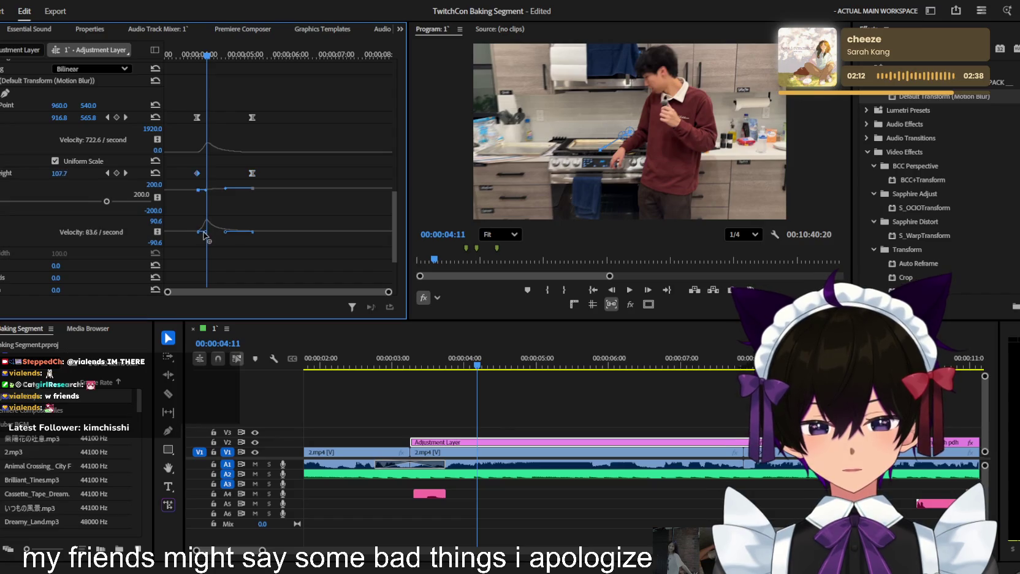
drag(205, 234, 205, 234)
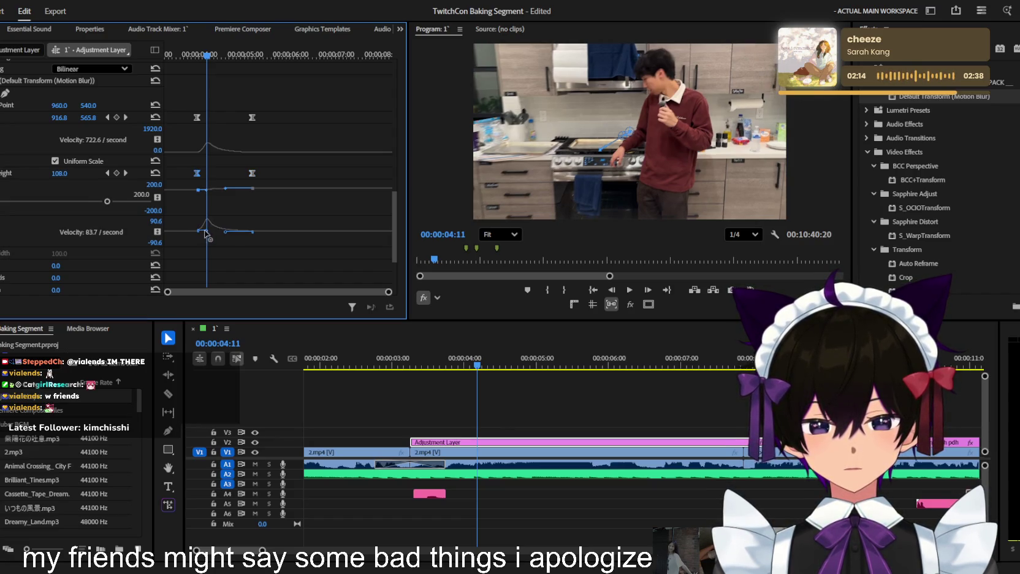
key(space)
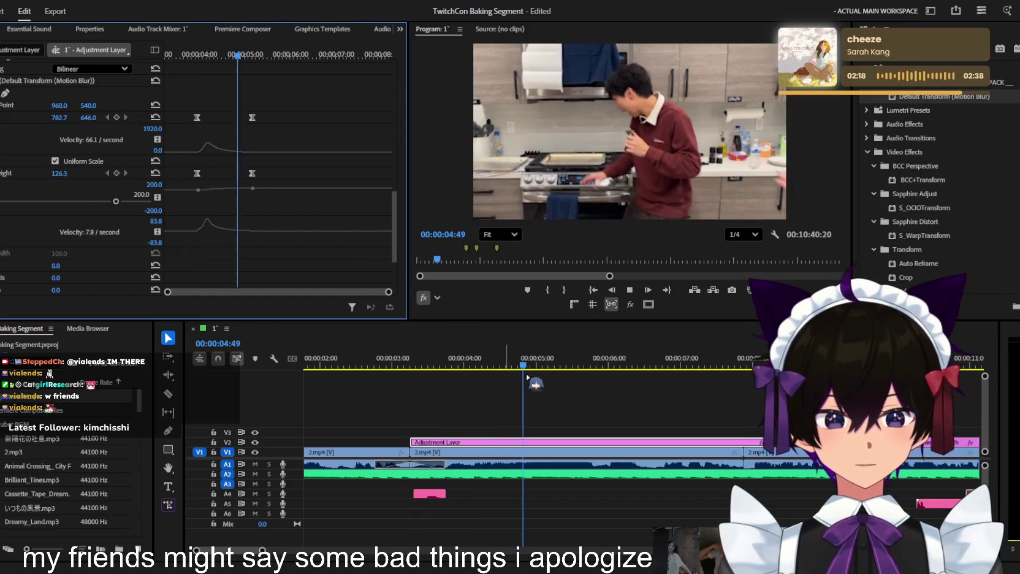
key(space)
drag(540, 368, 520, 368)
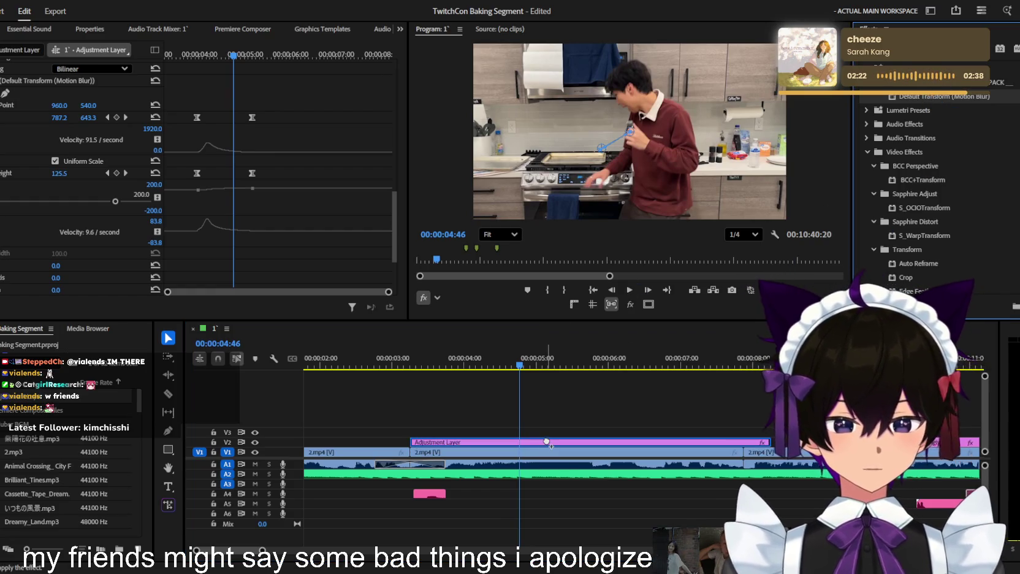
Keyframe Position at 04:46 and pan the framing to 790, 507 at 05:54
scroll(120, 199, down, 3)
scroll(121, 200, down, 2)
click(6, 228)
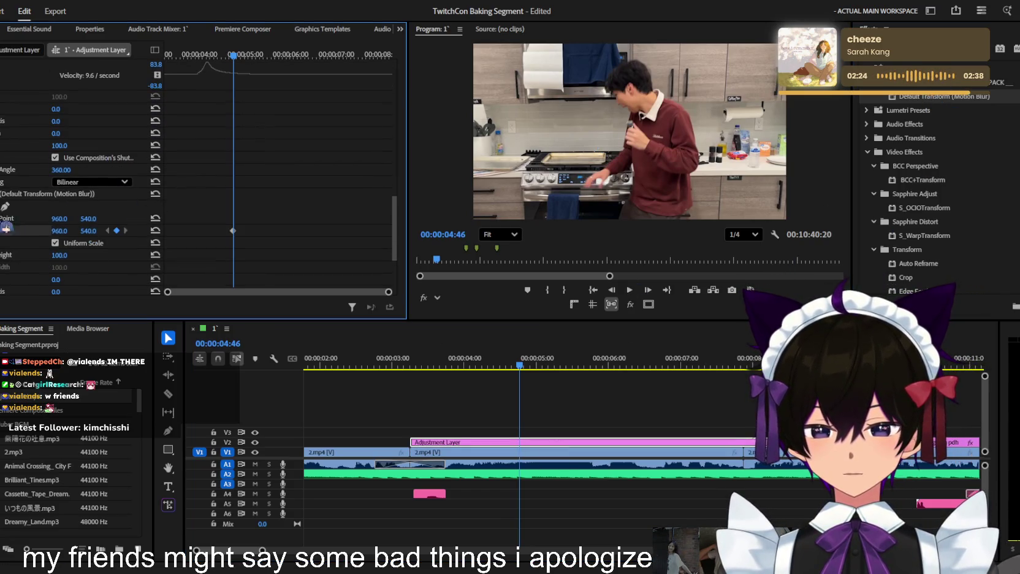
drag(246, 55, 285, 55)
drag(59, 231, 13, 231)
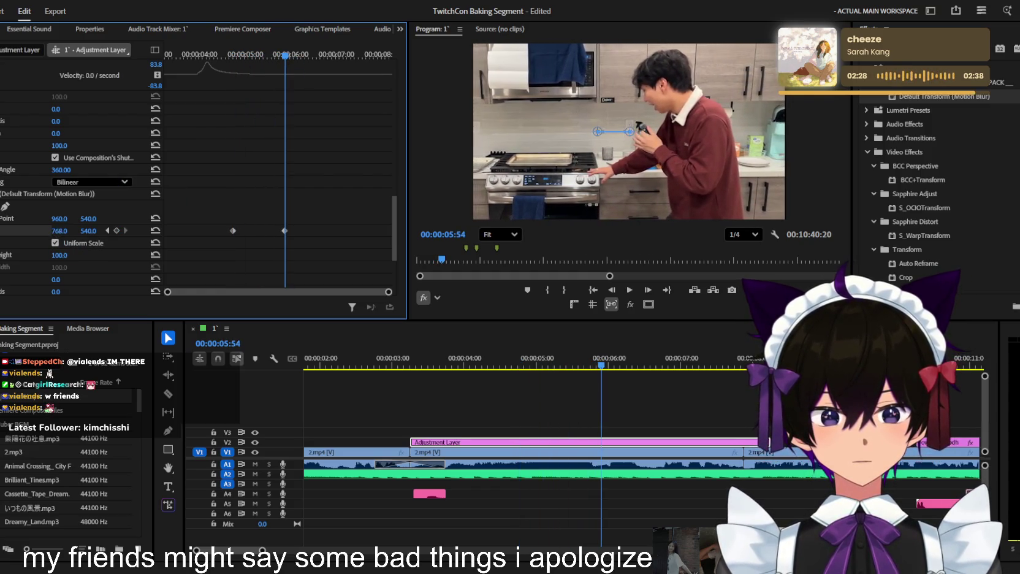
drag(88, 230, 65, 231)
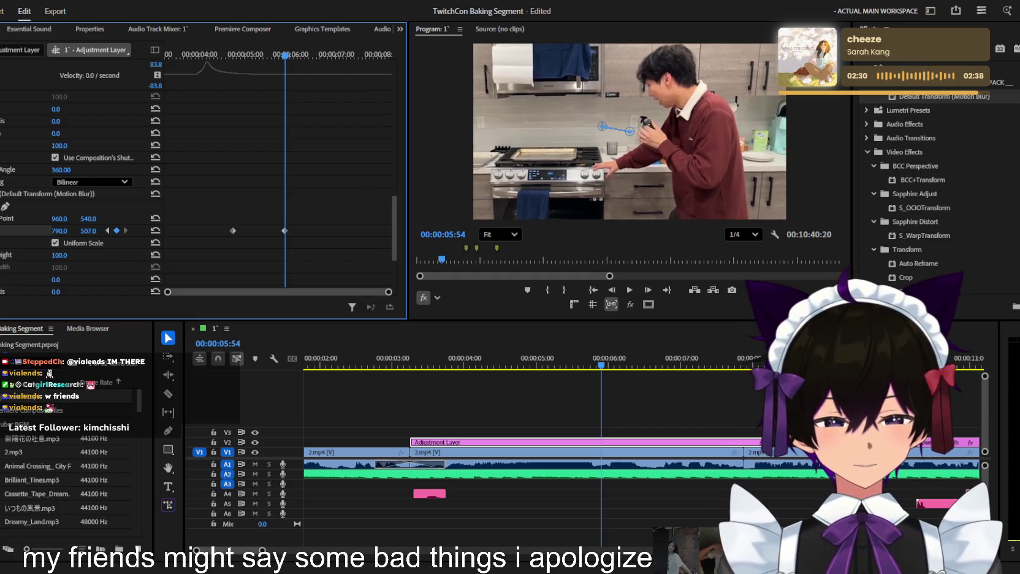
drag(257, 55, 250, 55)
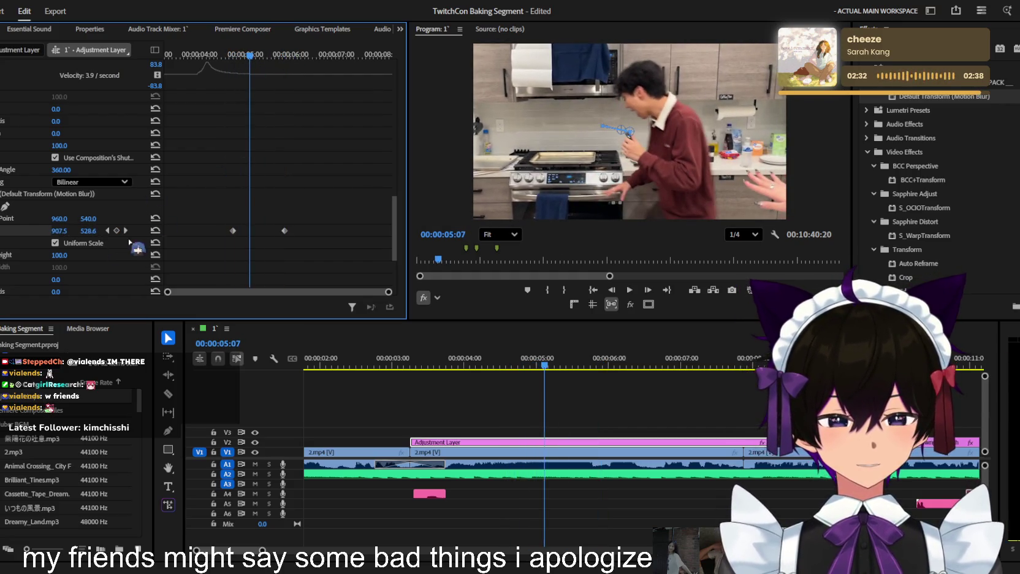
Drag the Position velocity graph handles to ease the pan, replaying it to review
click(1, 218)
scroll(288, 174, down, 2)
drag(276, 210, 281, 195)
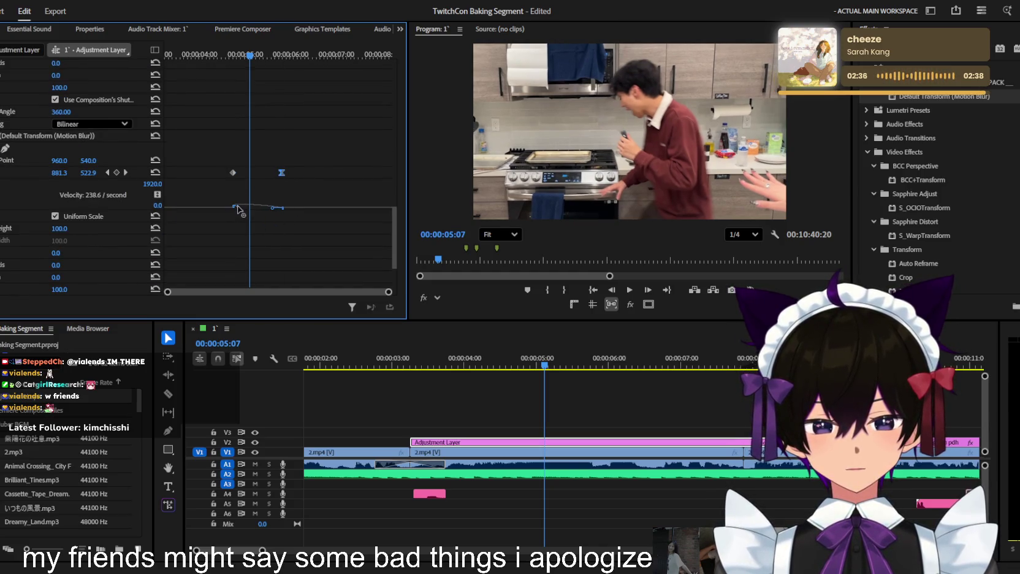
key(space)
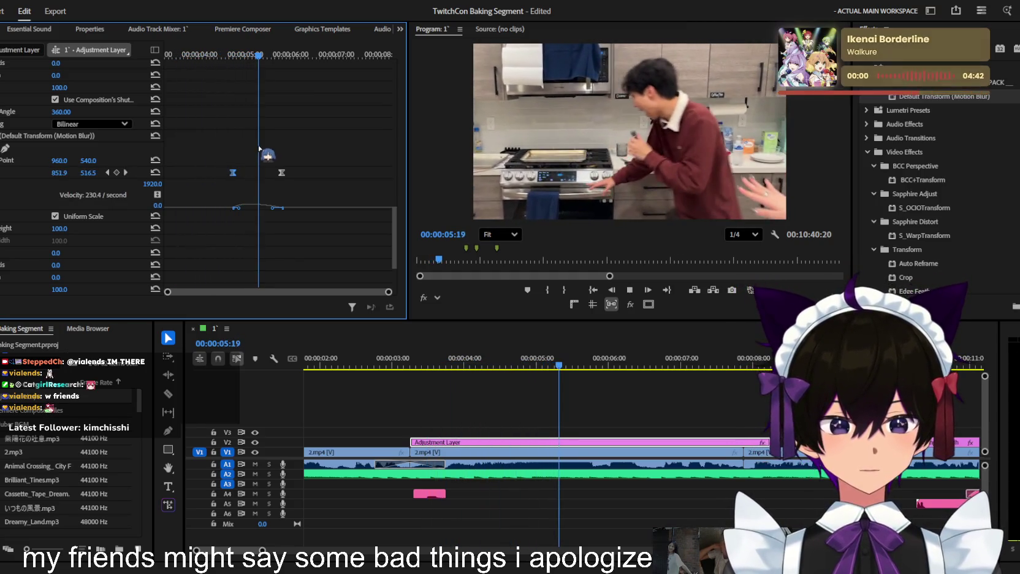
key(space)
drag(268, 68, 257, 103)
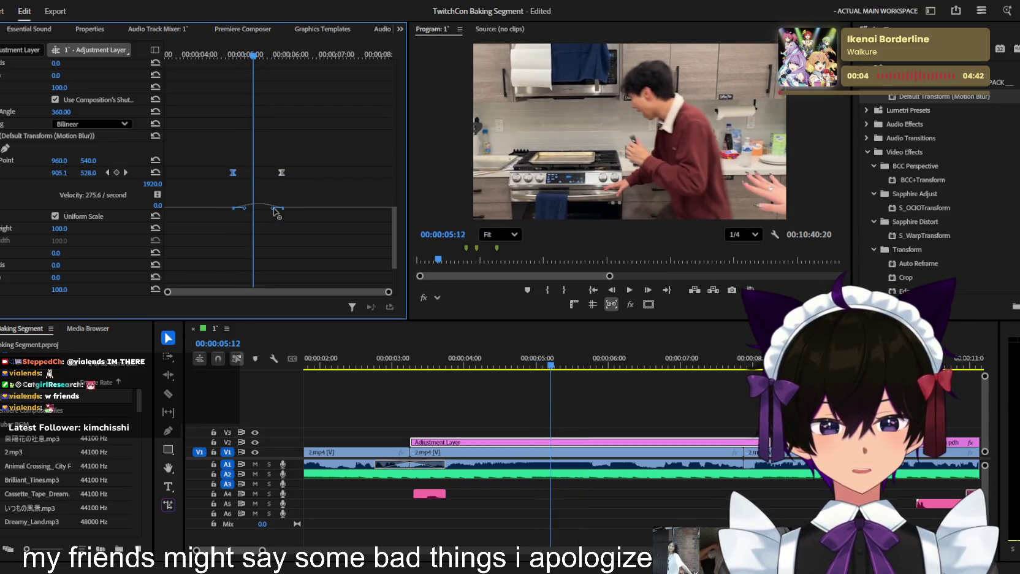
drag(274, 208, 262, 208)
key(space)
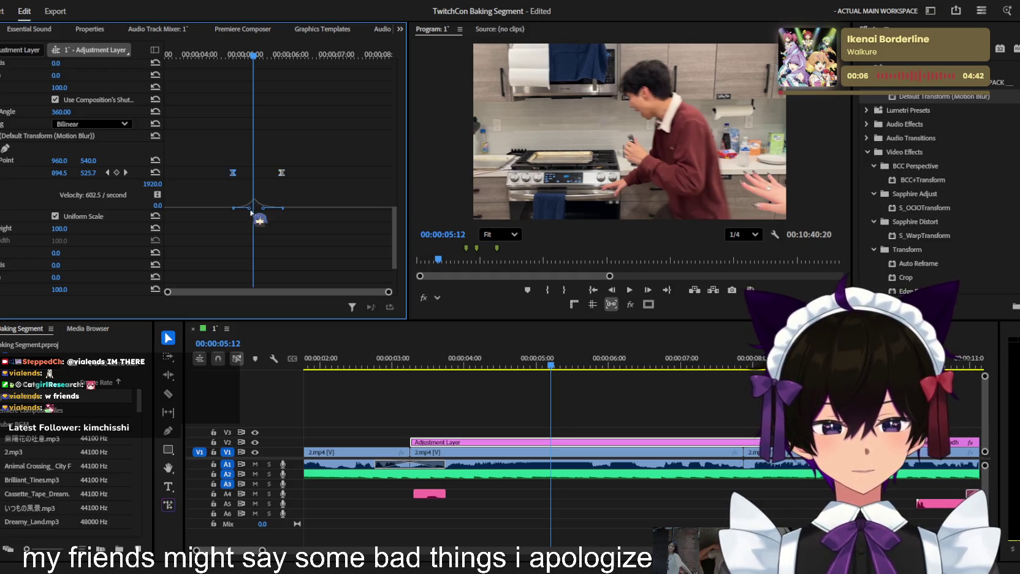
drag(257, 61, 248, 67)
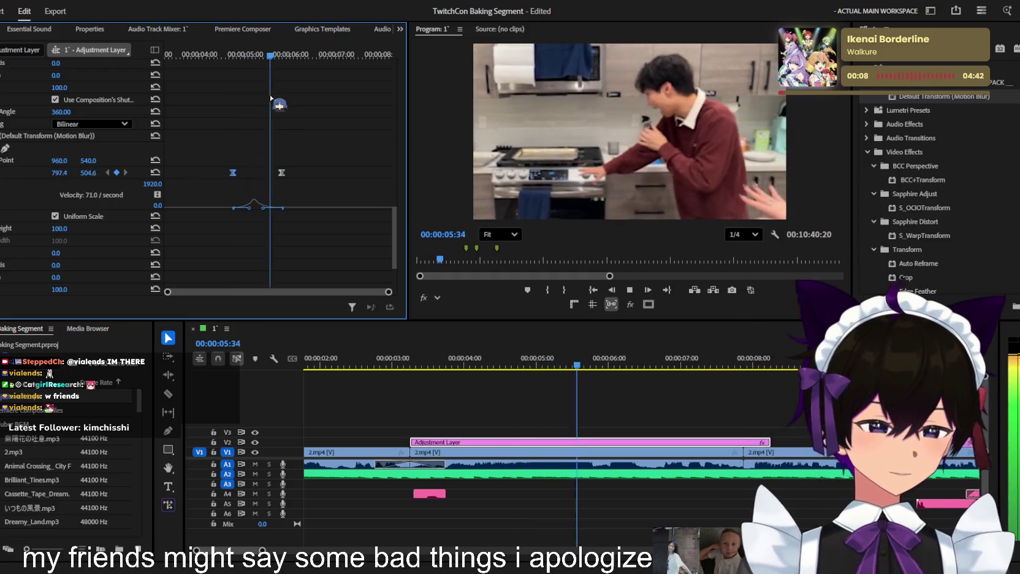
key(space)
scroll(297, 148, down, 4)
scroll(267, 124, up, 2)
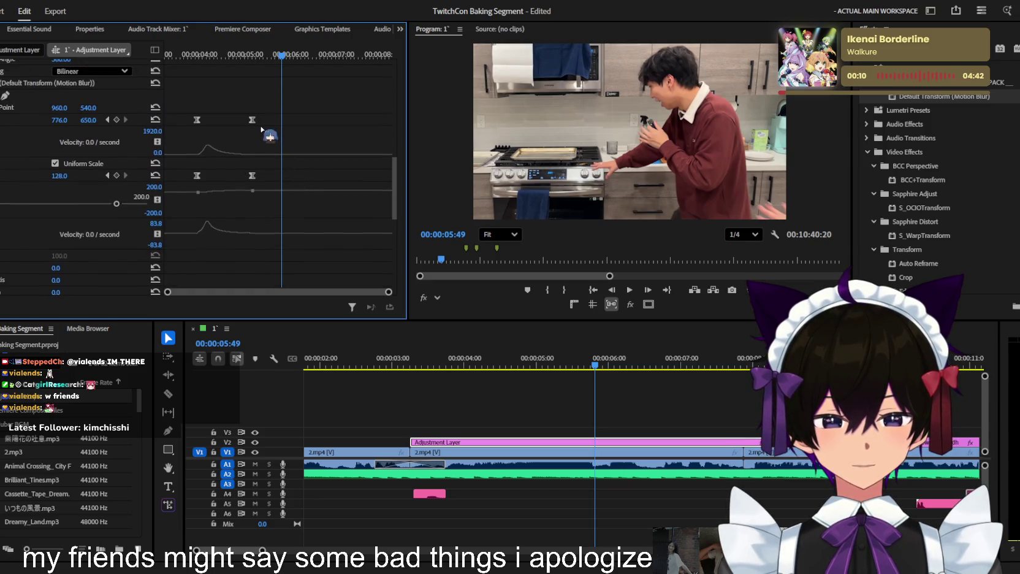
Drag the zoom's end keyframe later in time and preview the retimed punch-in
drag(242, 193, 292, 192)
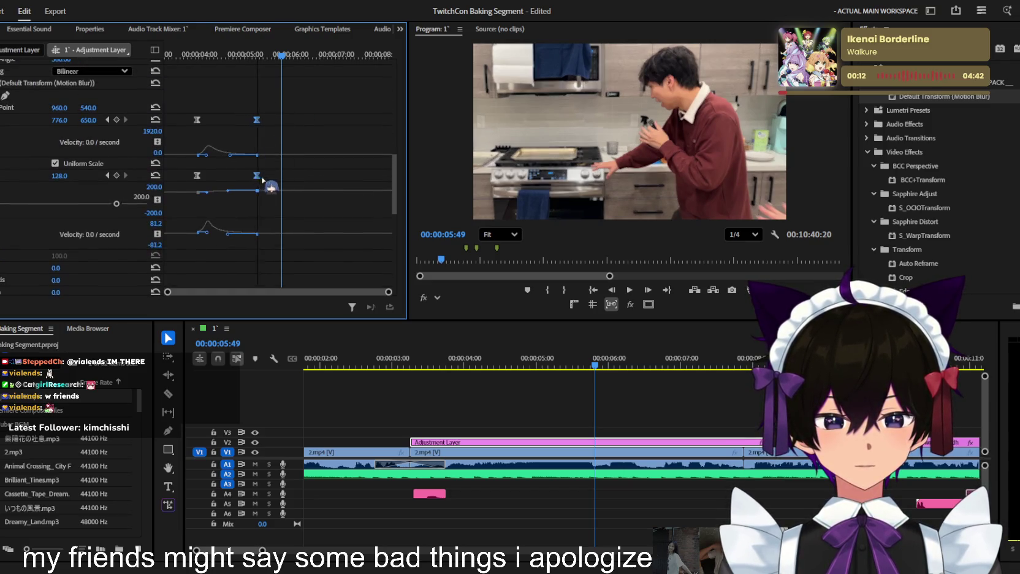
key(Up)
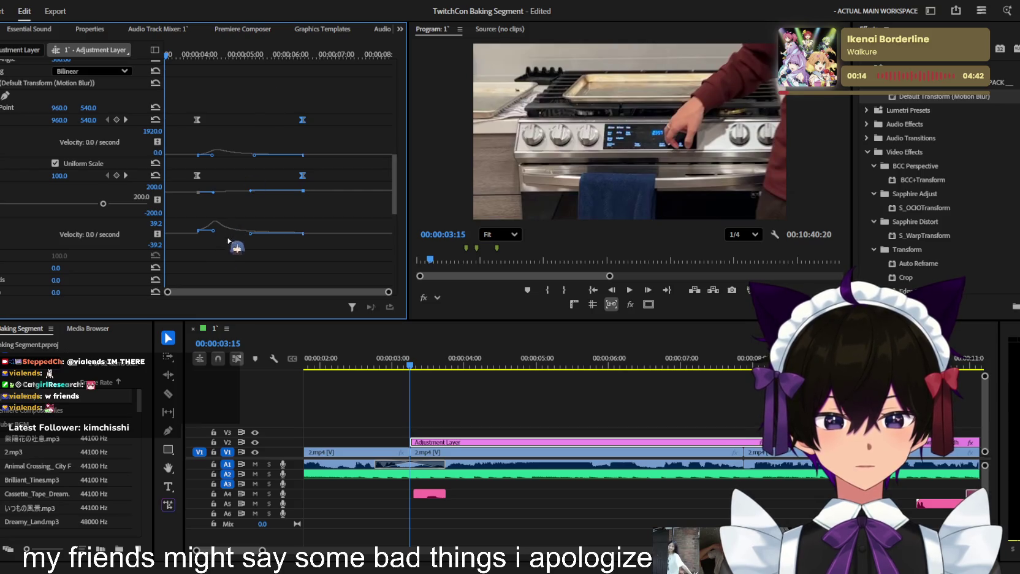
key(space)
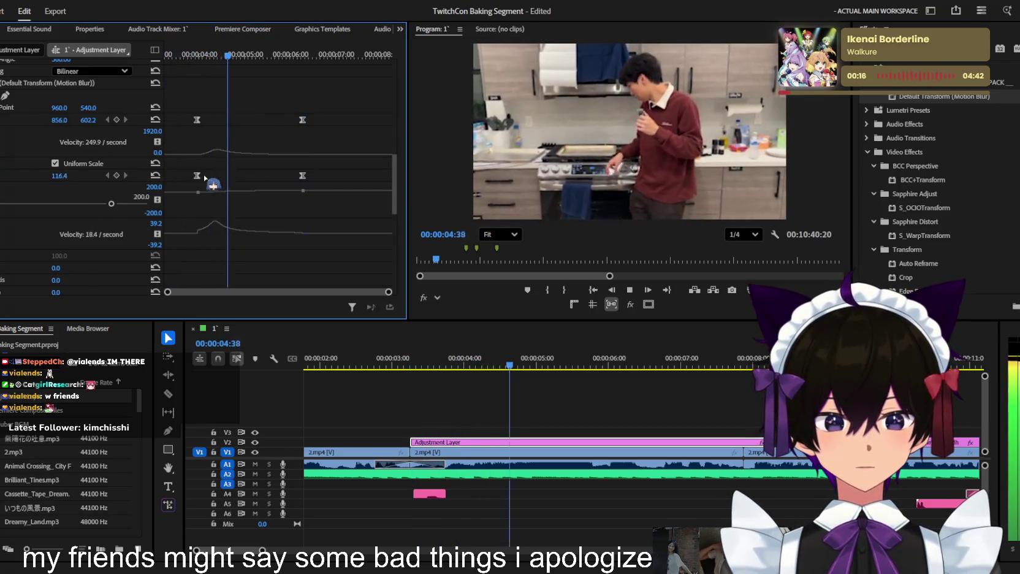
scroll(258, 209, down, 4)
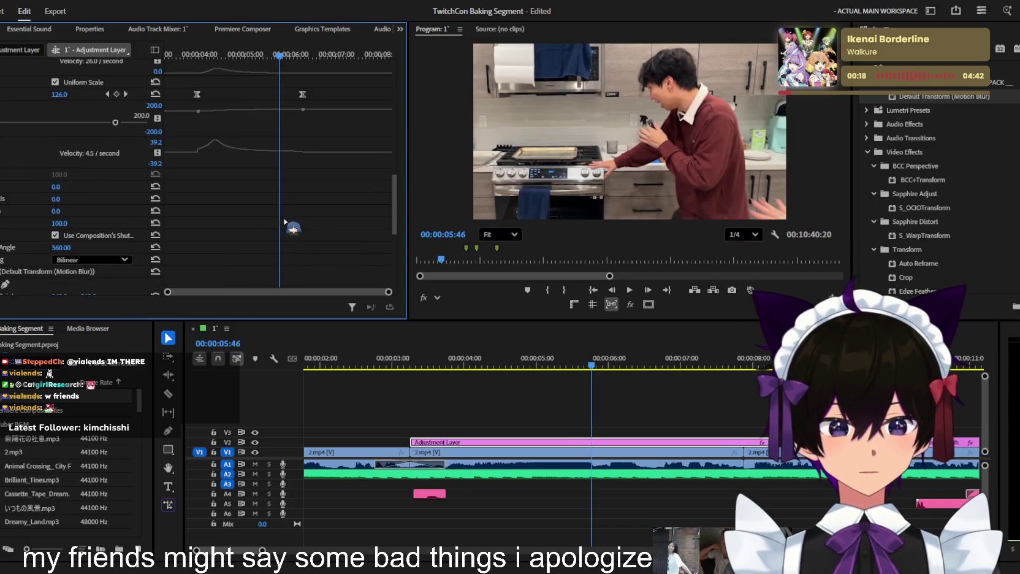
scroll(298, 231, down, 3)
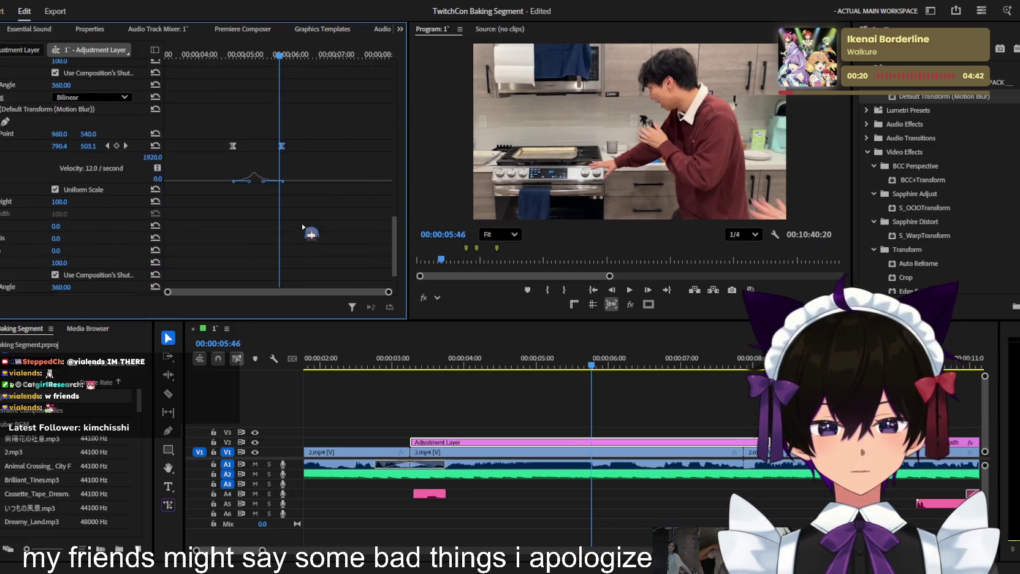
Shift the punch-in's Position X left, first to 722 and then to 614
click(125, 145)
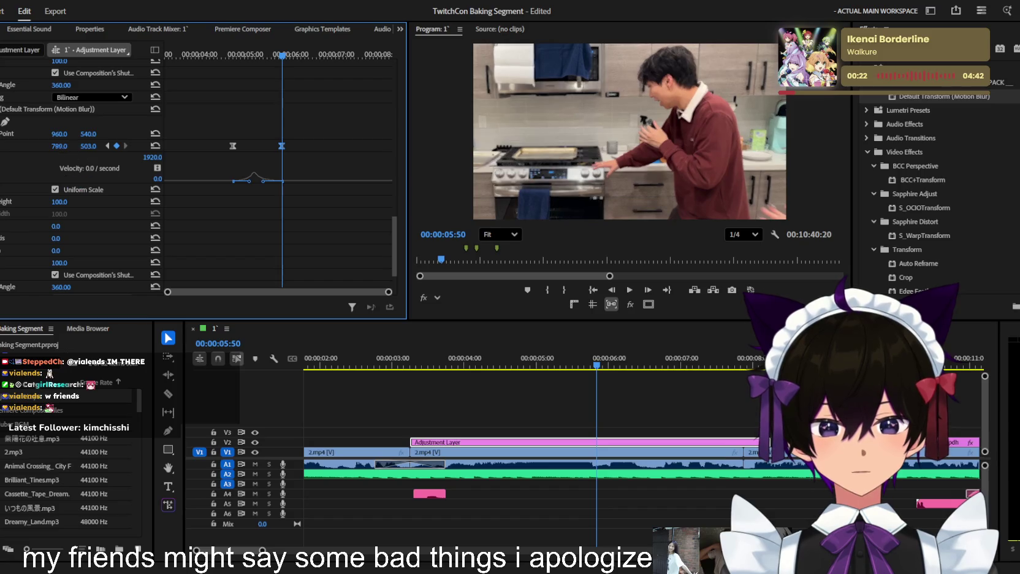
drag(62, 146, 65, 148)
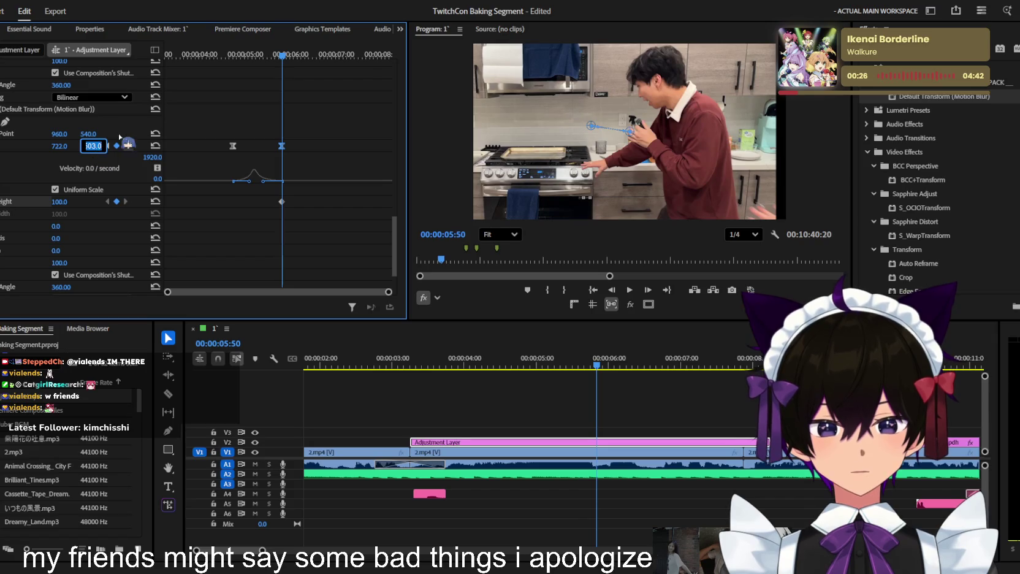
click(109, 146)
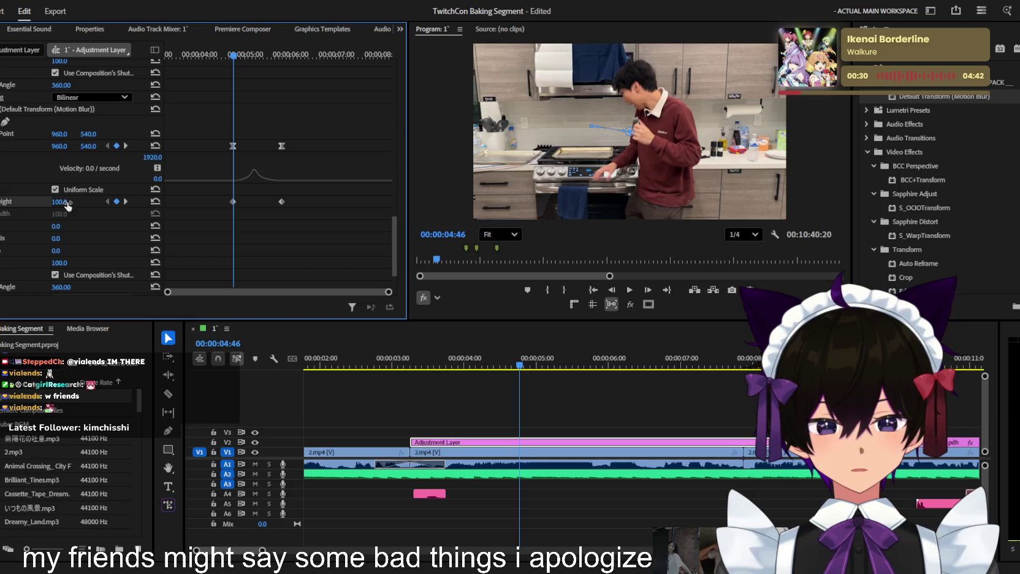
scroll(279, 201, up, 1)
click(126, 213)
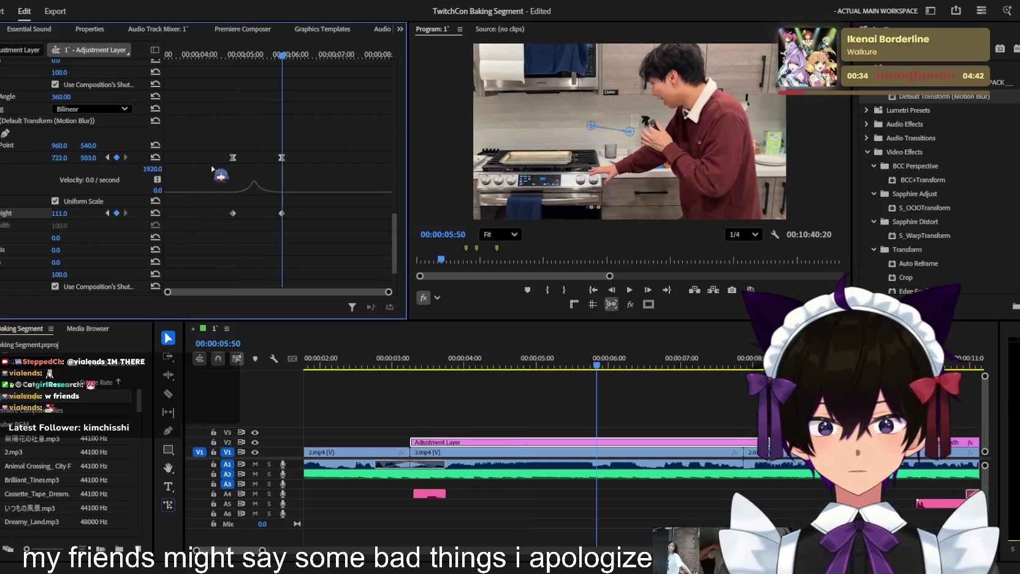
drag(61, 158, 12, 158)
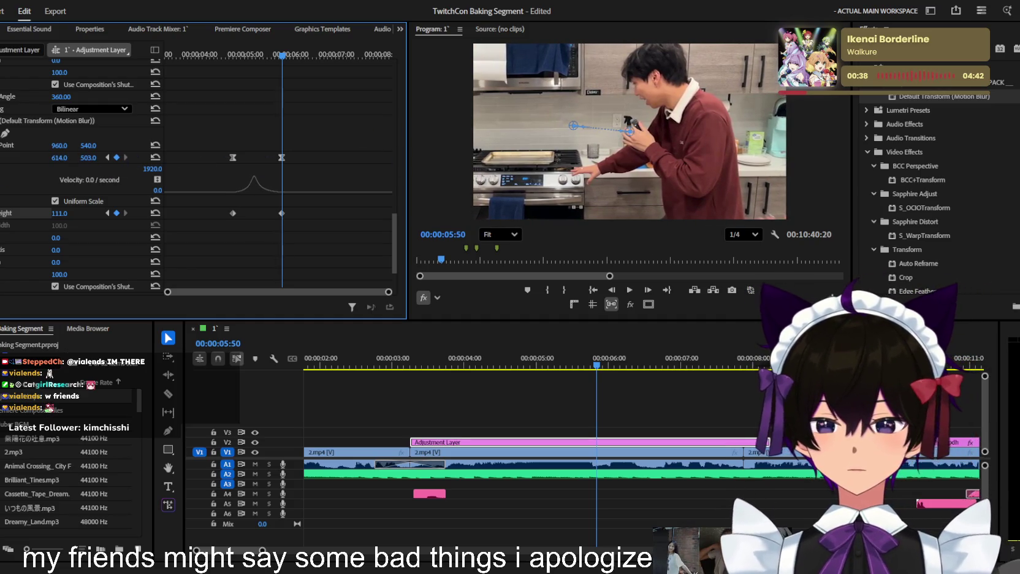
Ease the Scale Height velocity curve and play from 04:00 to review the zoom
scroll(51, 176, down, 3)
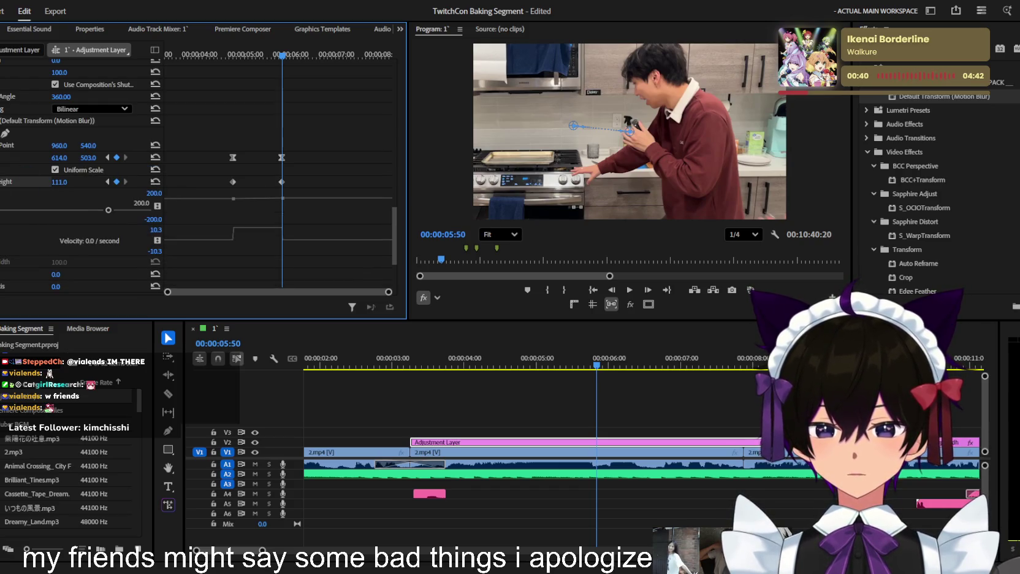
click(2, 158)
click(2, 213)
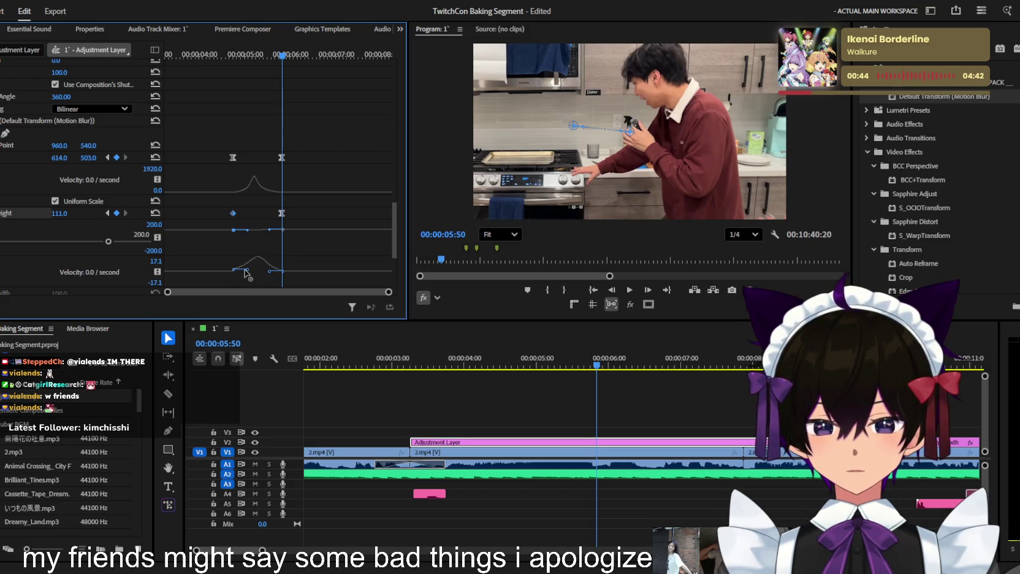
click(257, 55)
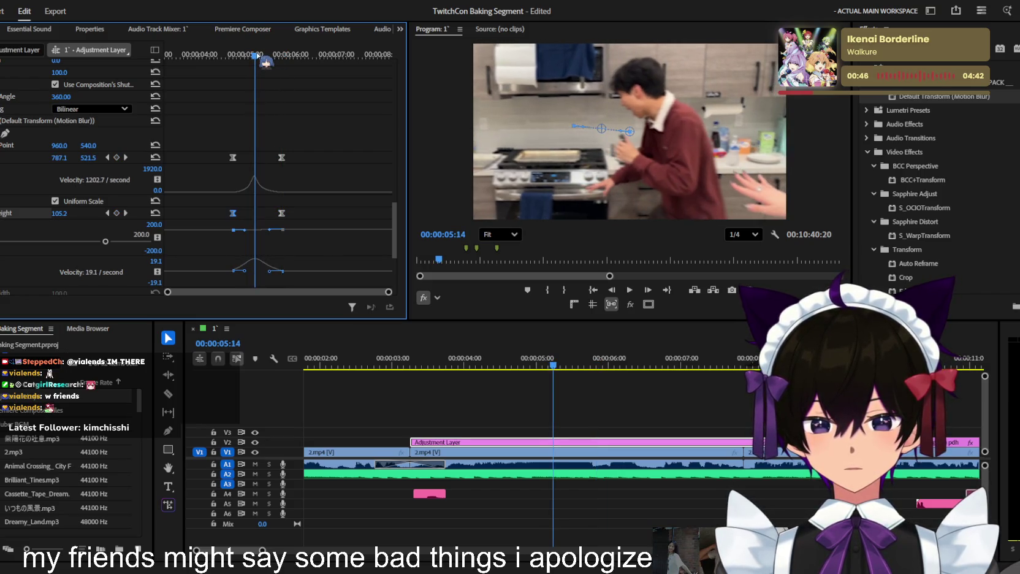
drag(270, 271, 251, 272)
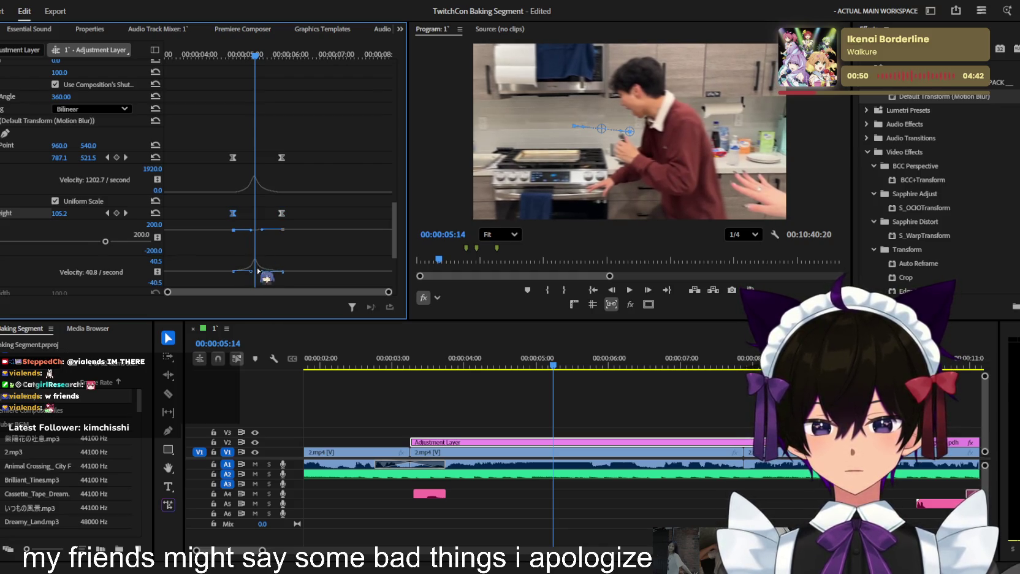
drag(248, 46, 199, 52)
key(space)
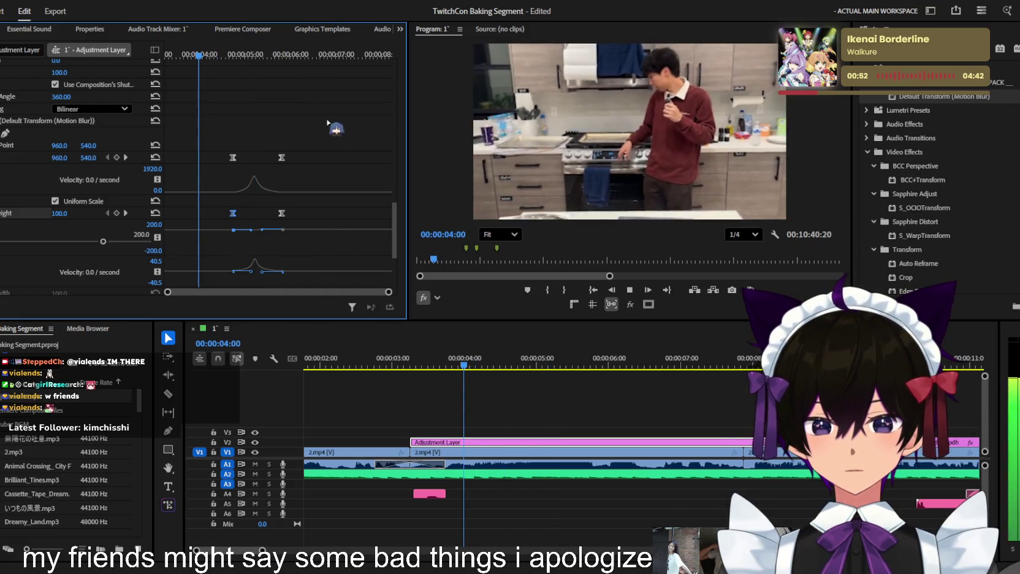
Save the project with Ctrl+S and zoom the timeline out to see more clips
scroll(331, 175, up, 2)
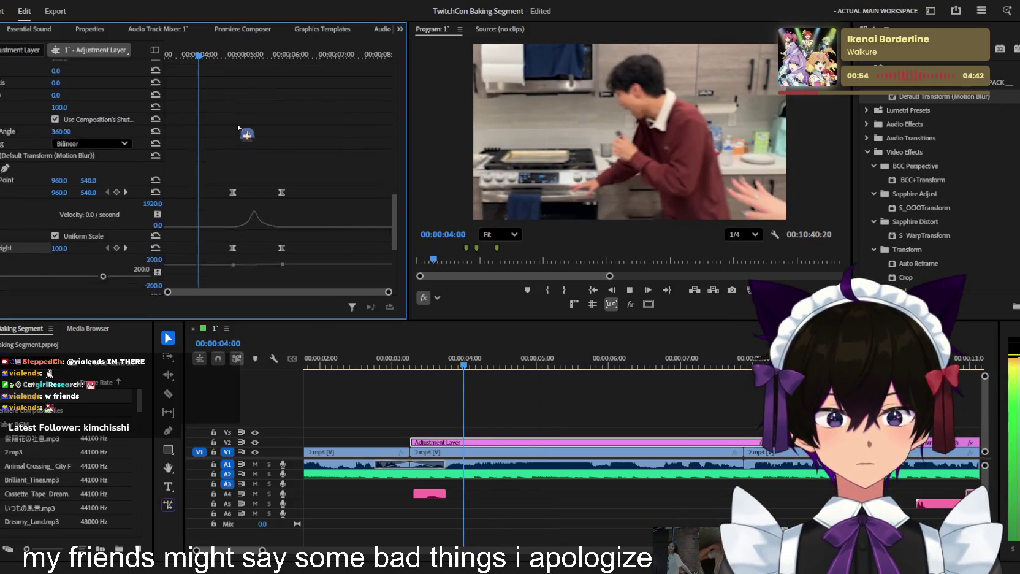
scroll(263, 138, down, 2)
key(ctrl+s)
key(minus)
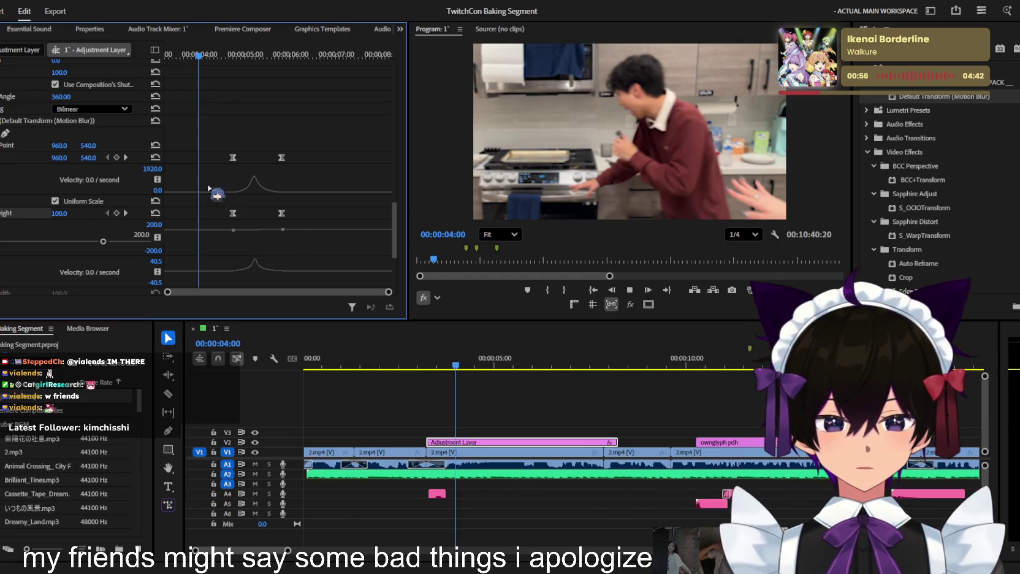
scroll(328, 160, up, 1)
scroll(318, 184, up, 2)
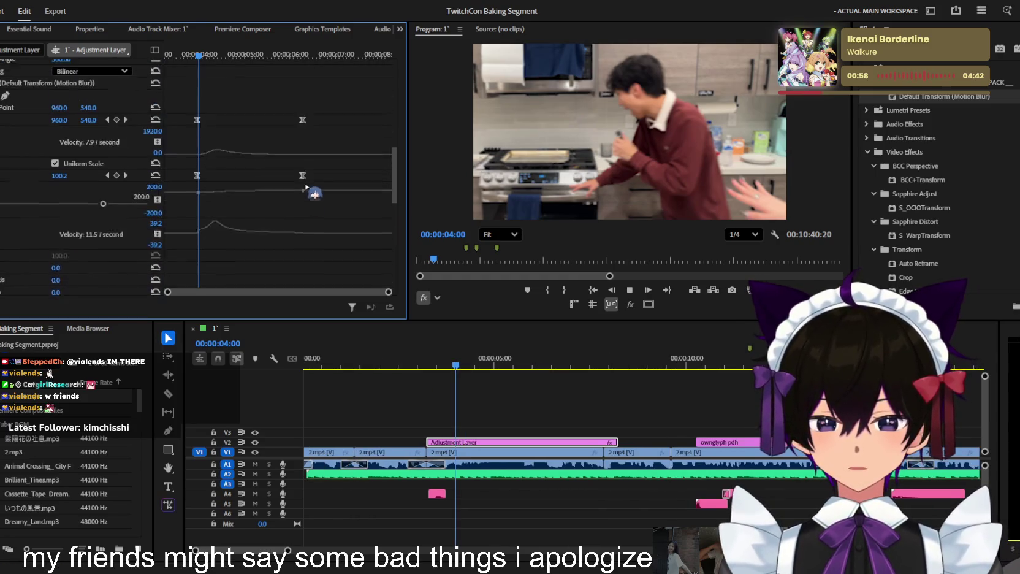
scroll(362, 226, up, 2)
scroll(294, 205, up, 3)
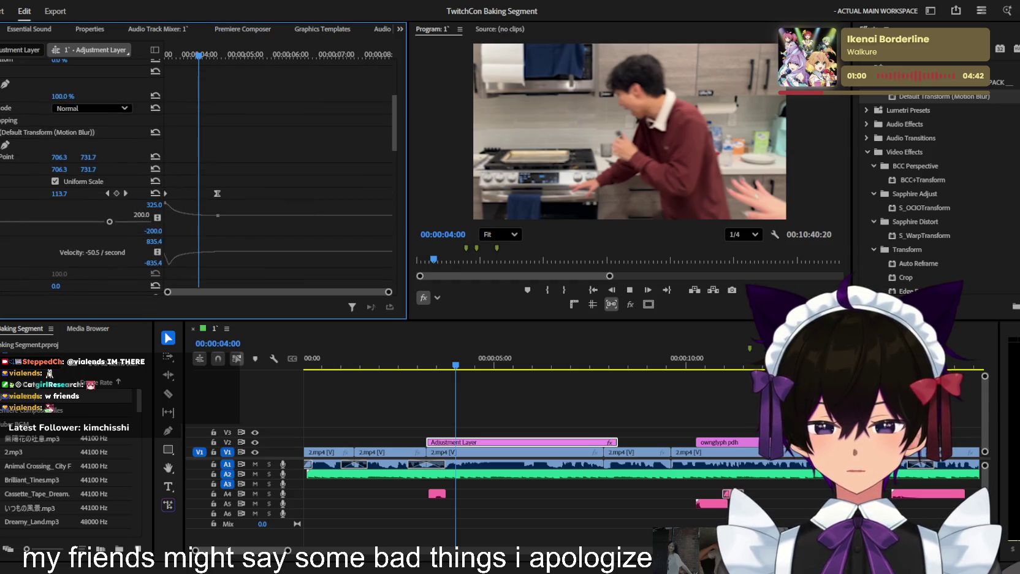
scroll(246, 197, up, 2)
scroll(246, 130, down, 5)
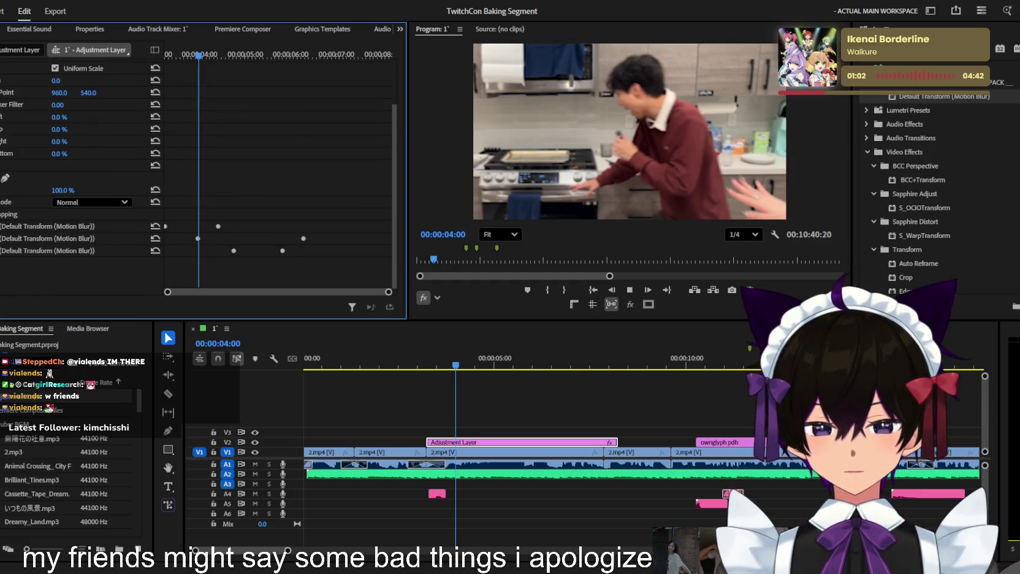
key(space)
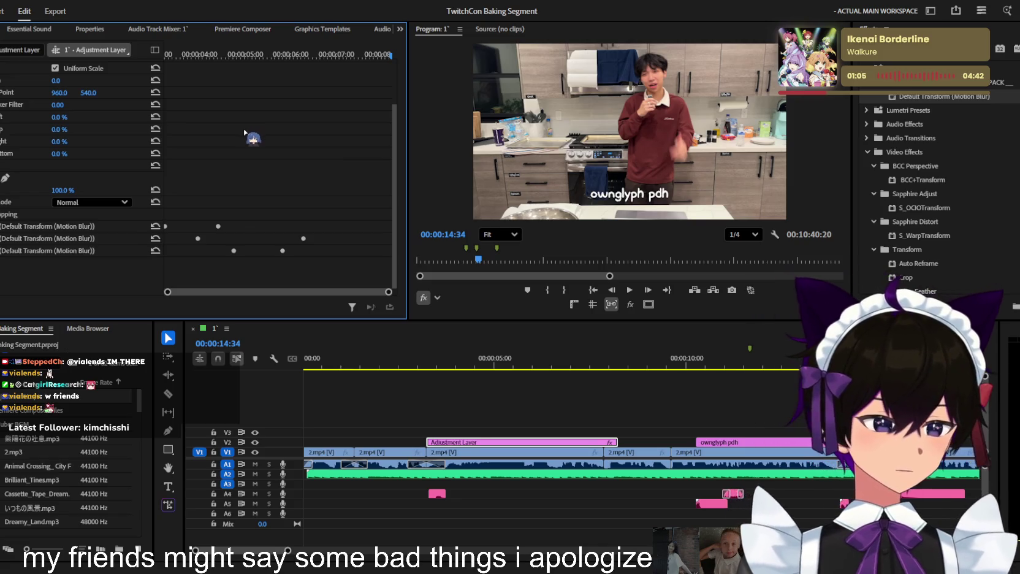
Play the sequence, jumping back near the adjustment layer's start to review the punch-in
key(space)
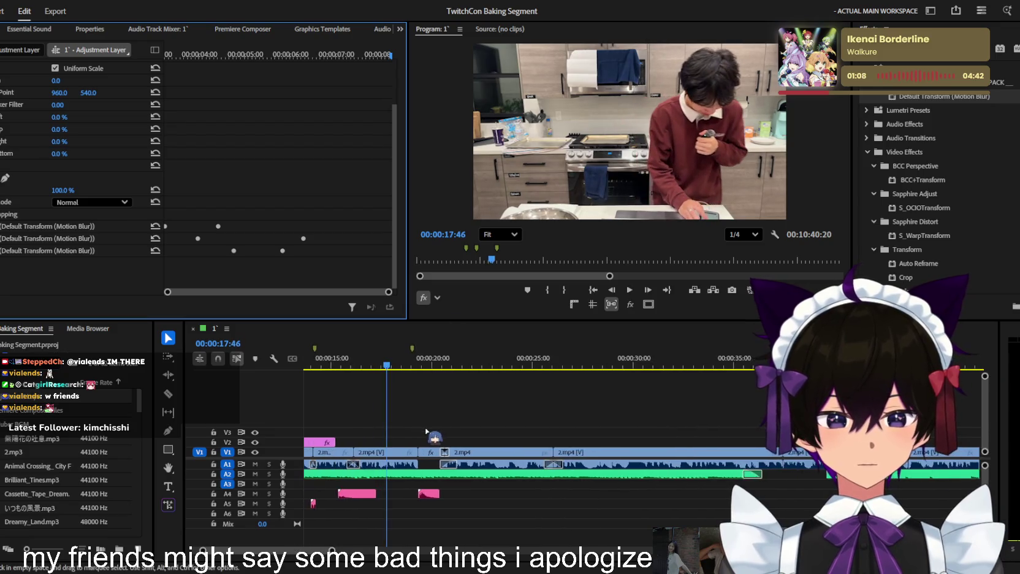
scroll(319, 392, down, 3)
click(334, 358)
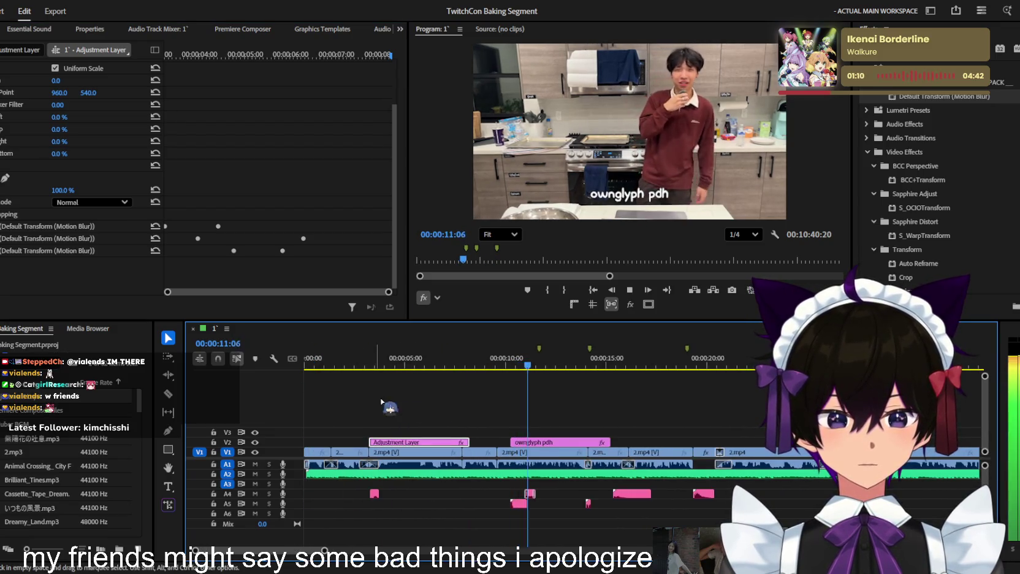
scroll(361, 387, up, 2)
click(343, 361)
scroll(393, 404, up, 2)
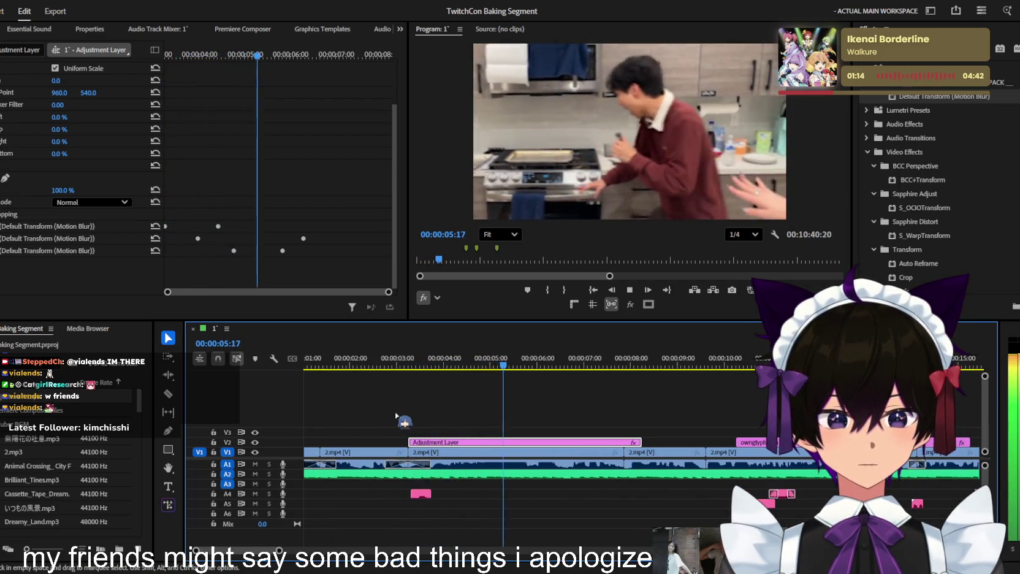
Stop at 06:38 and apply a second Transform effect to the adjustment layer
key(space)
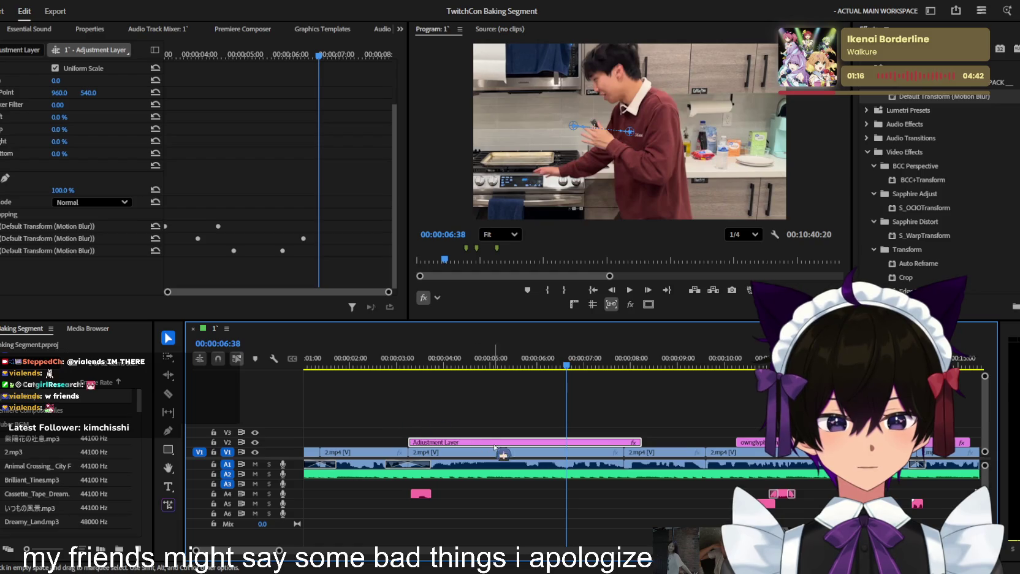
mouse_move(940, 103)
mouse_down()
mouse_move(575, 414)
mouse_move(216, 142)
mouse_up()
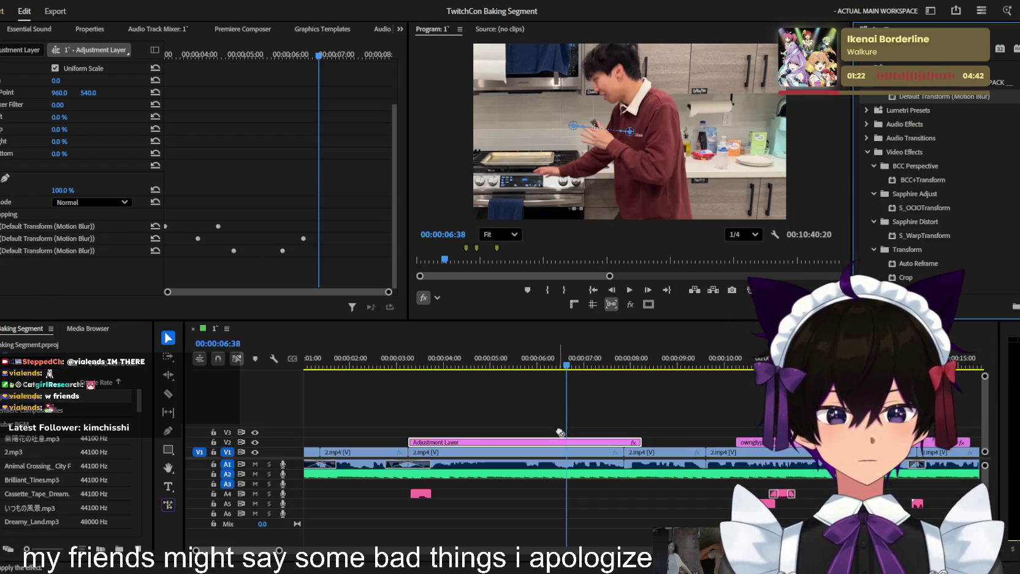
drag(559, 433, 215, 138)
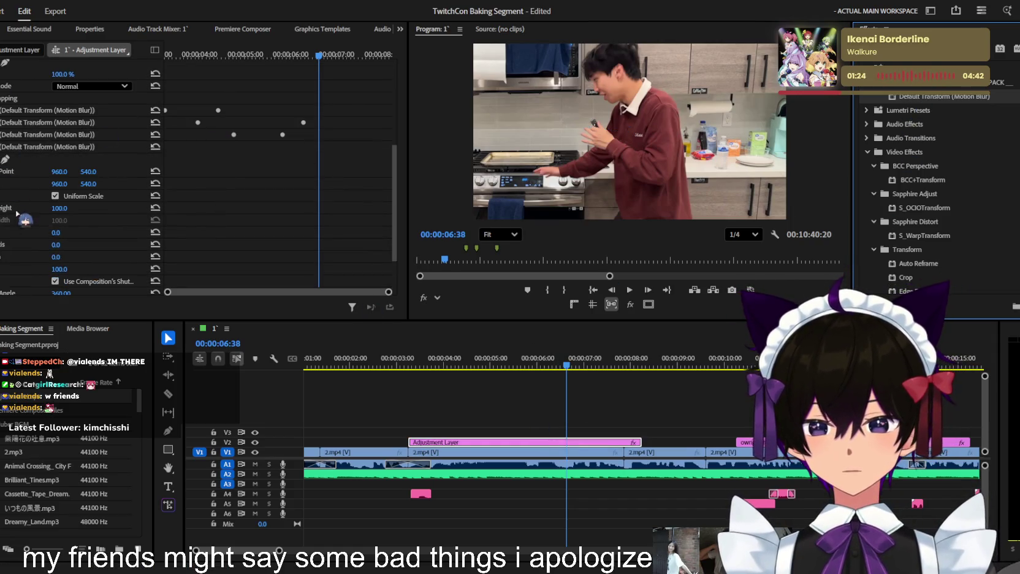
Preview from 06:21 and keyframe the Transform's Height down to about 75
click(298, 55)
key(space)
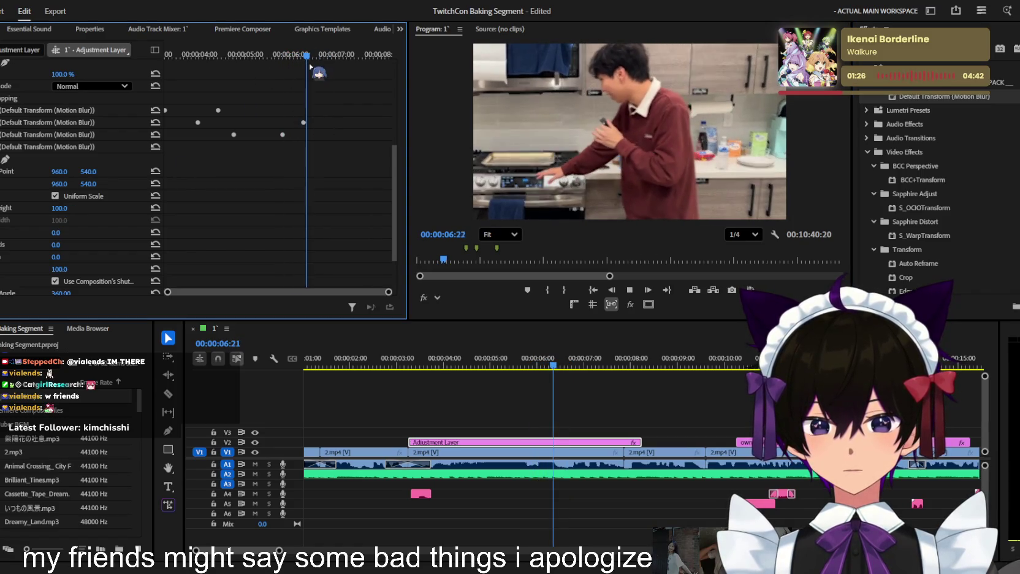
key(space)
key(space)
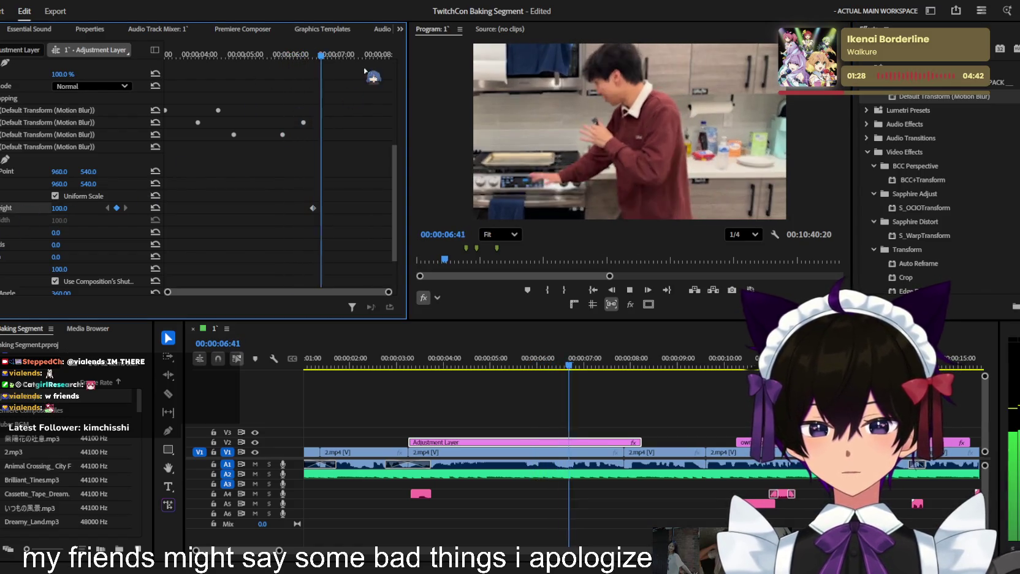
key(space)
key(space)
key(space)
mouse_move(59, 211)
mouse_down()
mouse_move(43, 210)
mouse_move(61, 208)
mouse_move(65, 184)
mouse_up()
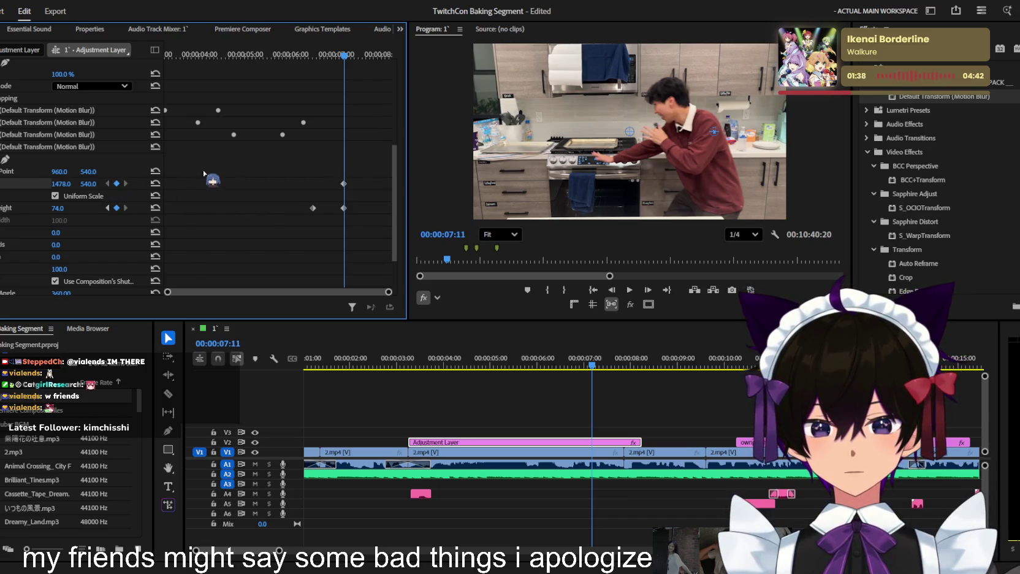
Move the starting Position and Scale keyframes a few frames earlier and play back to check
click(108, 207)
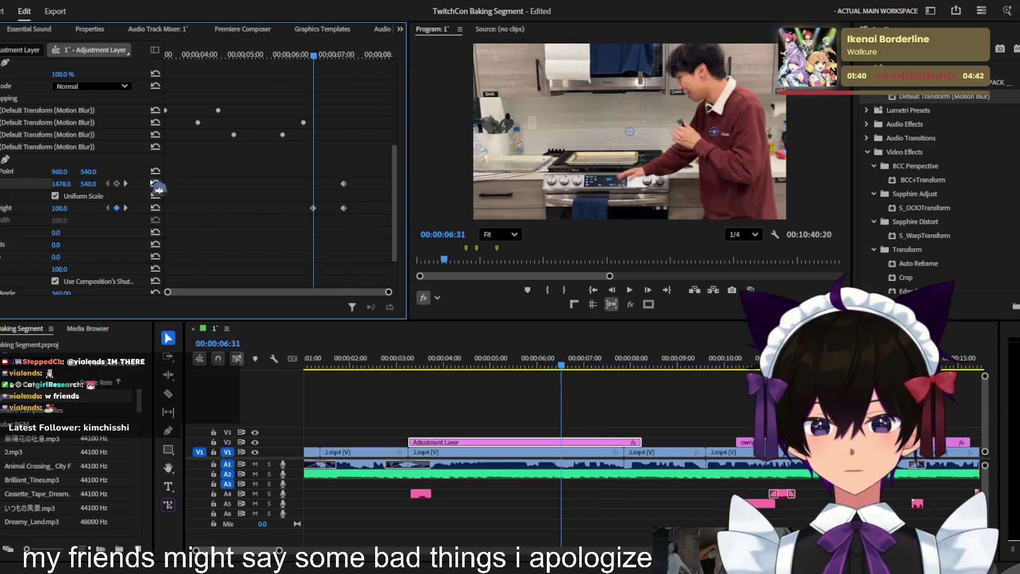
click(152, 183)
click(313, 29)
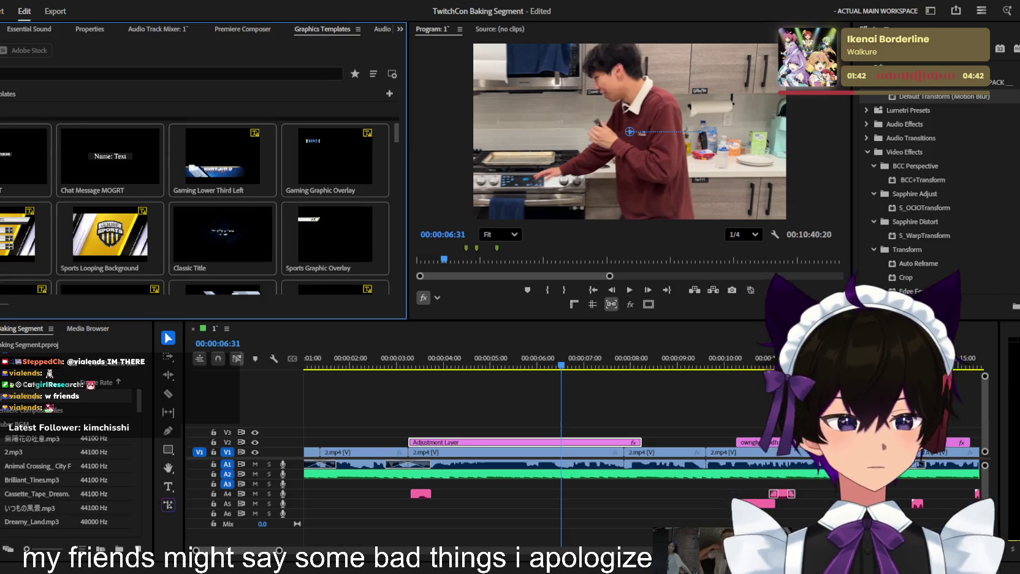
key(shift+5)
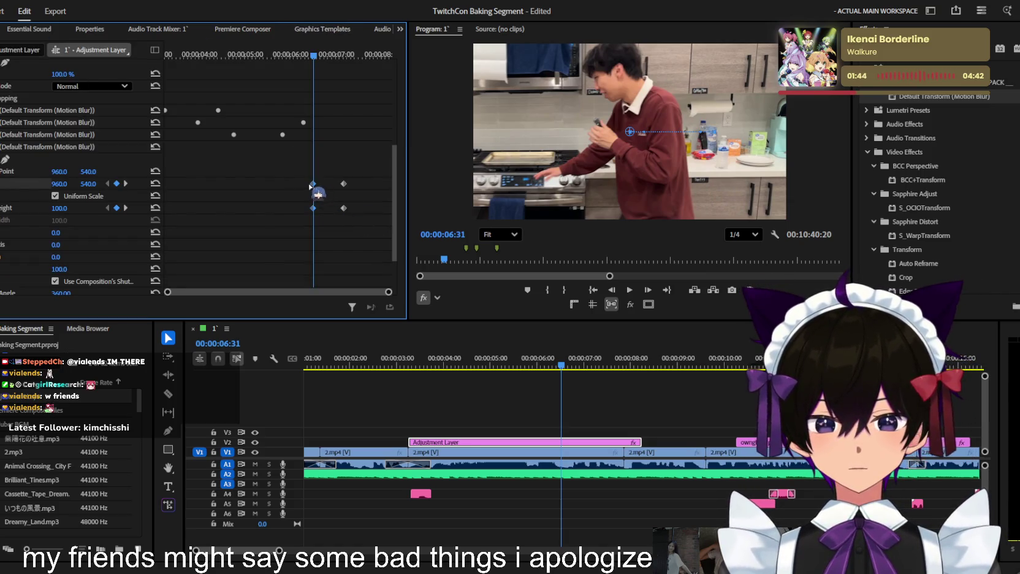
drag(312, 183, 298, 184)
key(space)
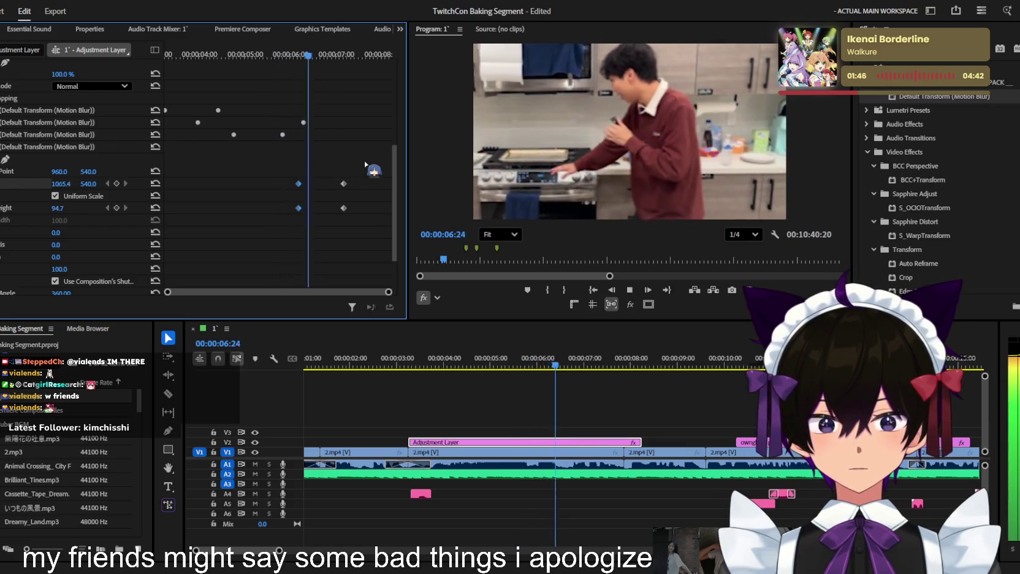
key(space)
click(2, 183)
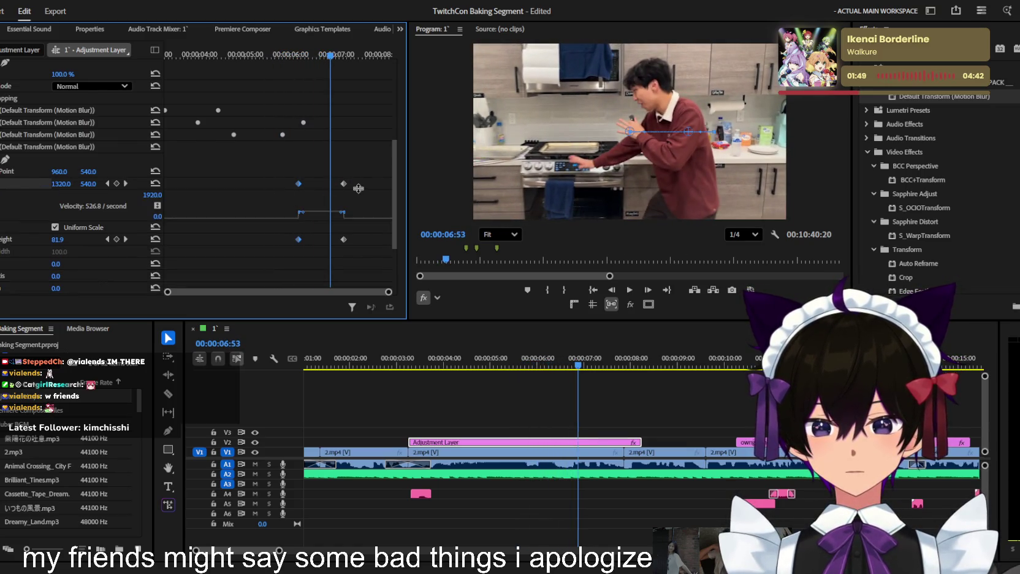
Drag the Bezier handles to ease the Position and Scale velocity curves
drag(342, 215, 306, 231)
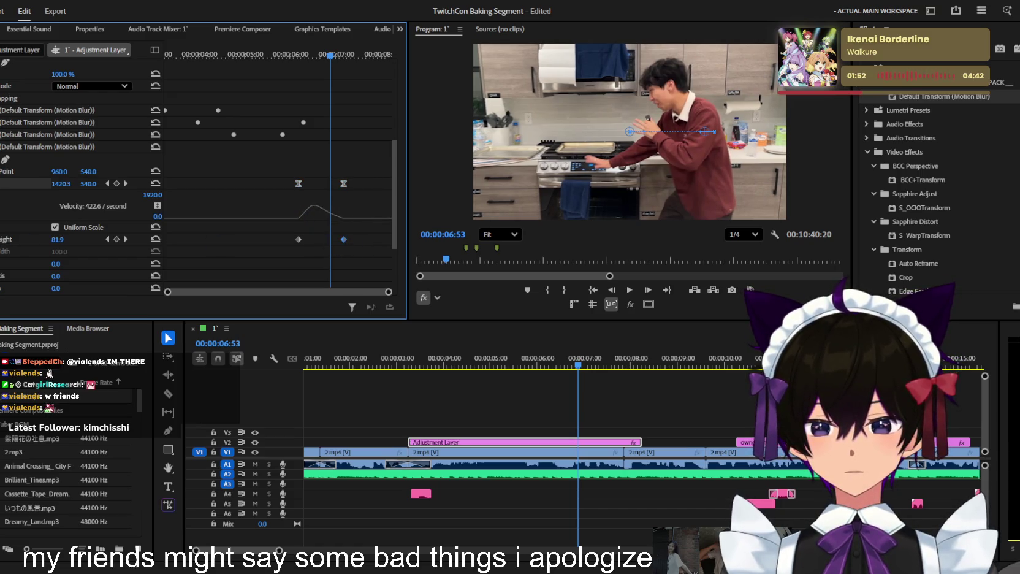
click(2, 239)
scroll(61, 239, down, 1)
drag(341, 267, 314, 252)
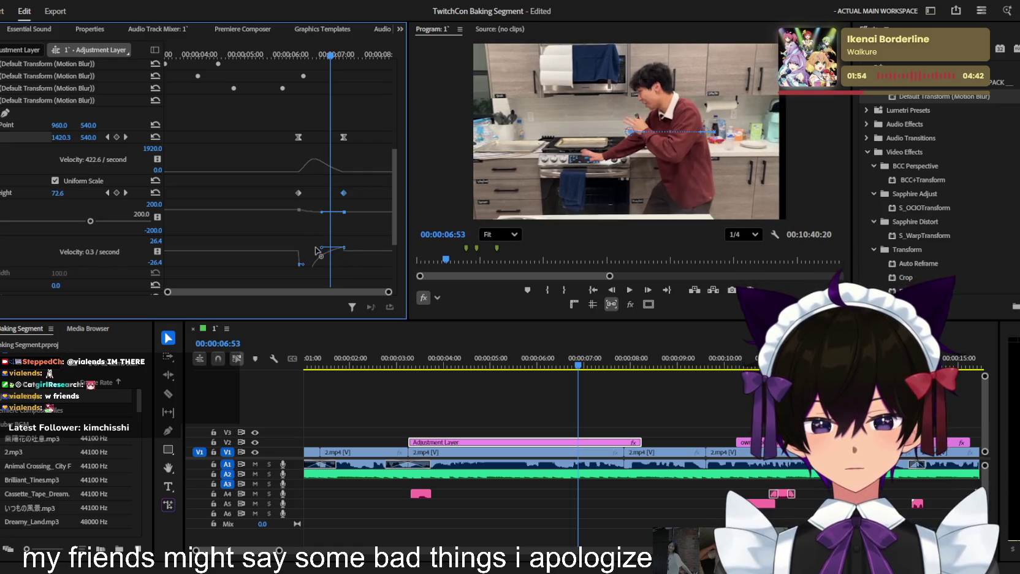
Scrub through the zoom, nudge the final Position keyframe slightly earlier, and replay it
click(320, 59)
mouse_move(325, 64)
mouse_down()
mouse_move(313, 252)
mouse_move(326, 251)
mouse_move(309, 253)
mouse_up()
mouse_move(313, 54)
mouse_down()
mouse_move(338, 54)
mouse_move(317, 59)
mouse_up()
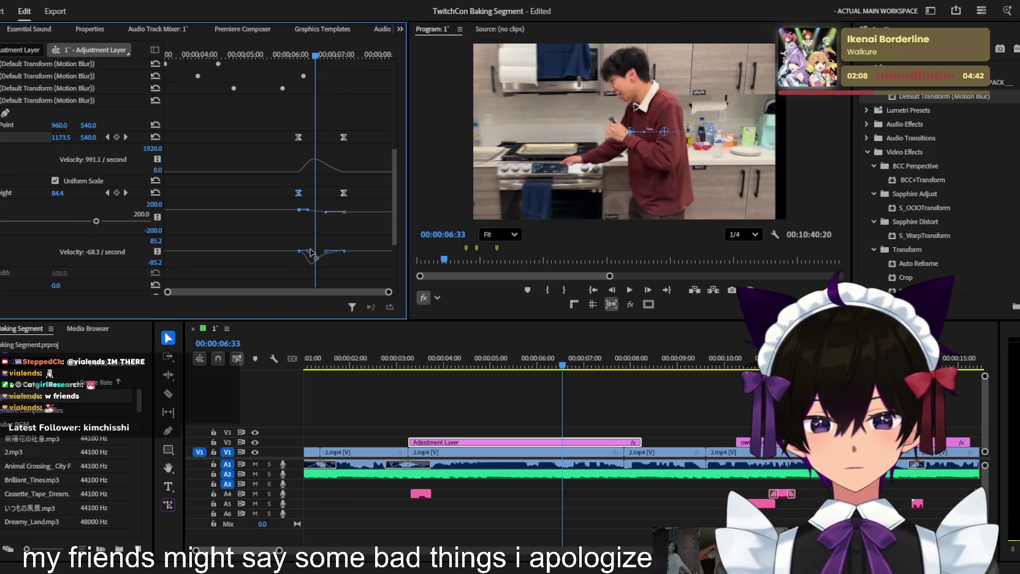
drag(326, 59, 328, 55)
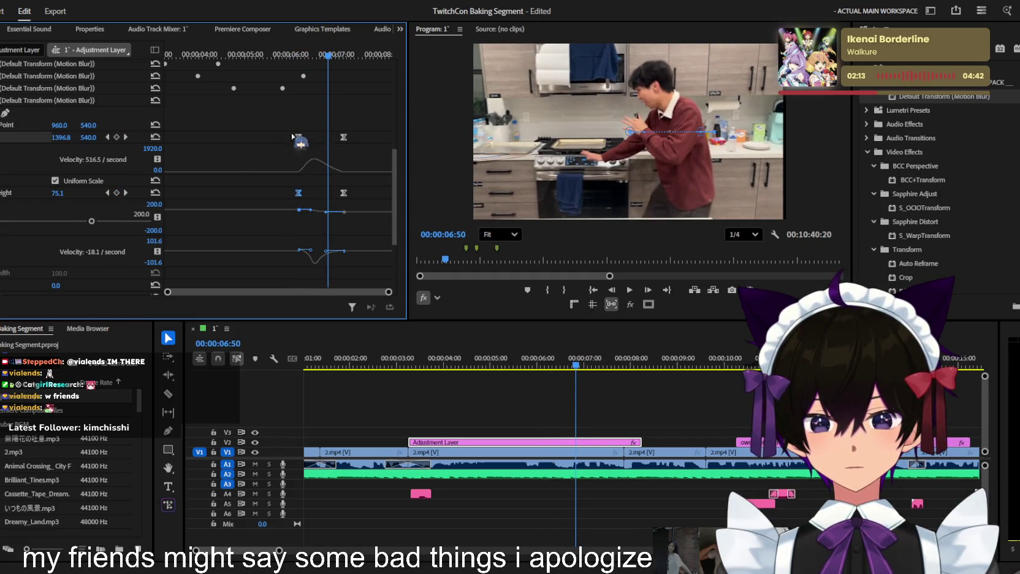
drag(348, 140, 340, 139)
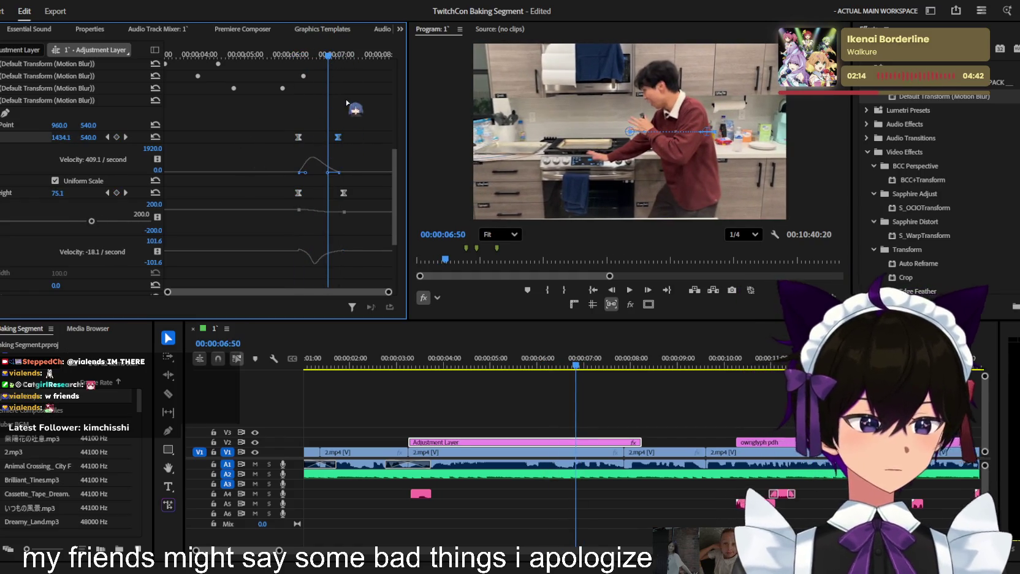
scroll(328, 92, up, 2)
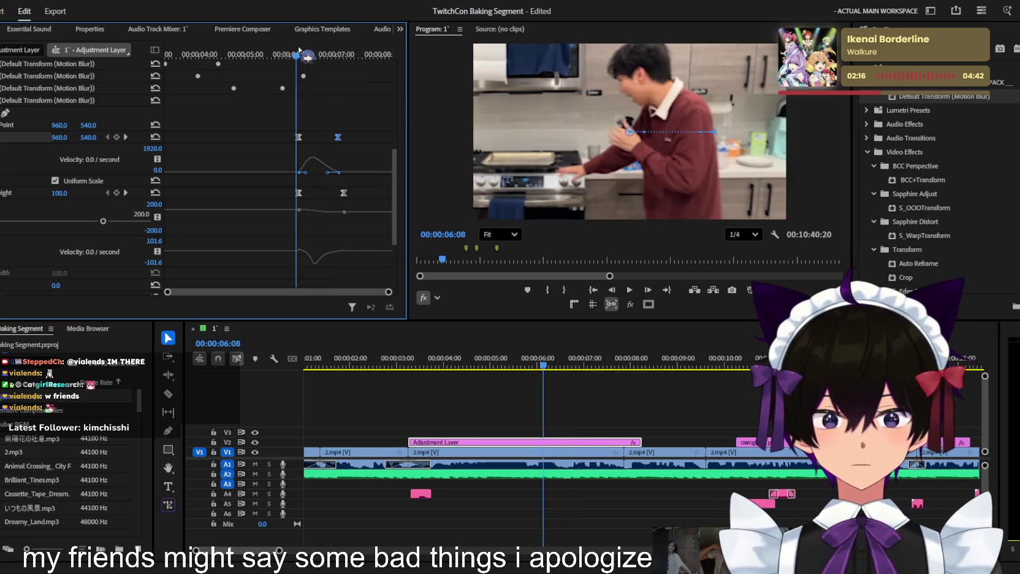
drag(328, 54, 216, 54)
key(space)
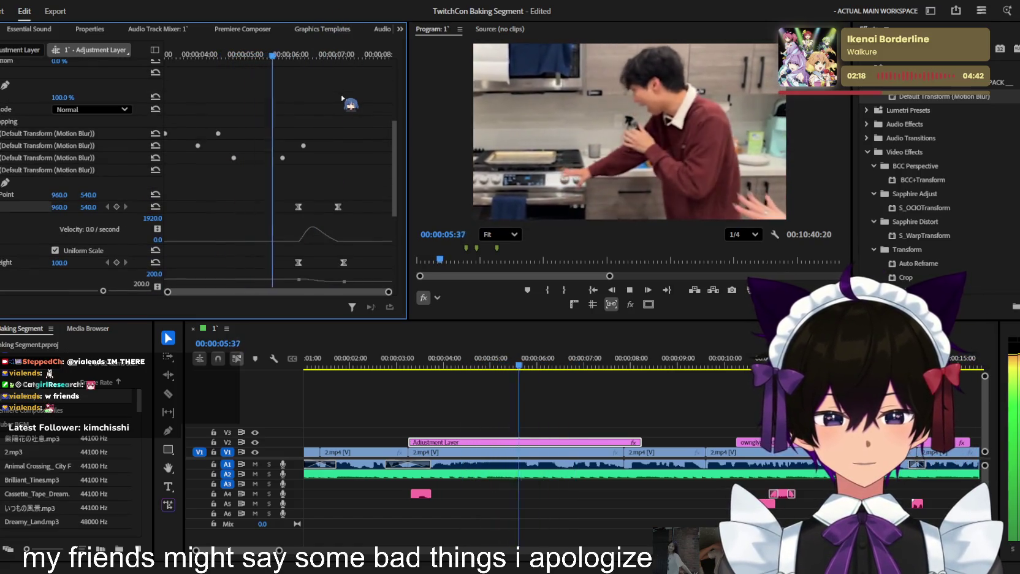
Alt-drag the adjustment layer up to V3 and delete the Transform effects from the V2 copy
key(space)
key(space)
key(space)
drag(326, 54, 289, 54)
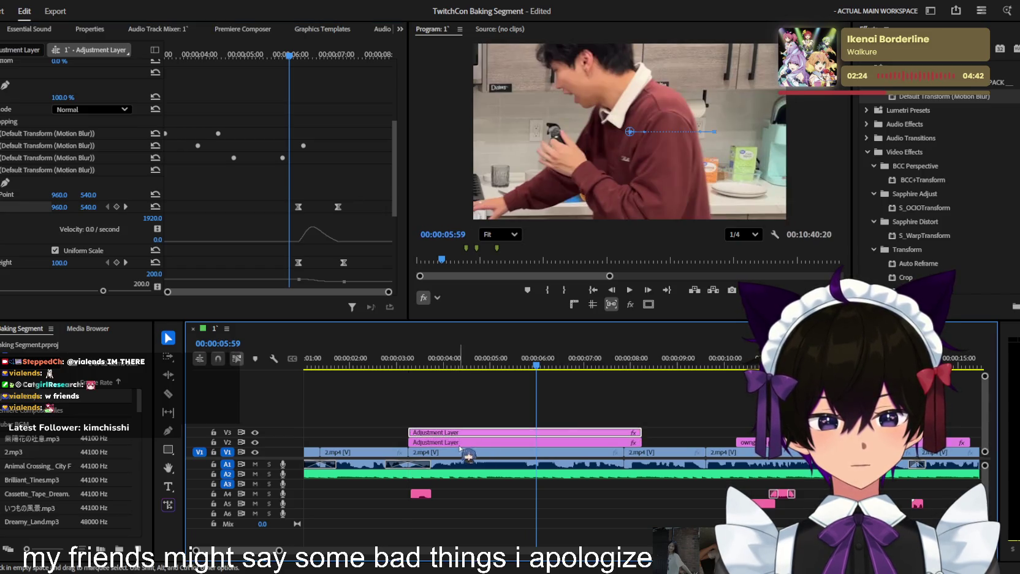
drag(567, 442, 496, 435)
scroll(55, 233, down, 3)
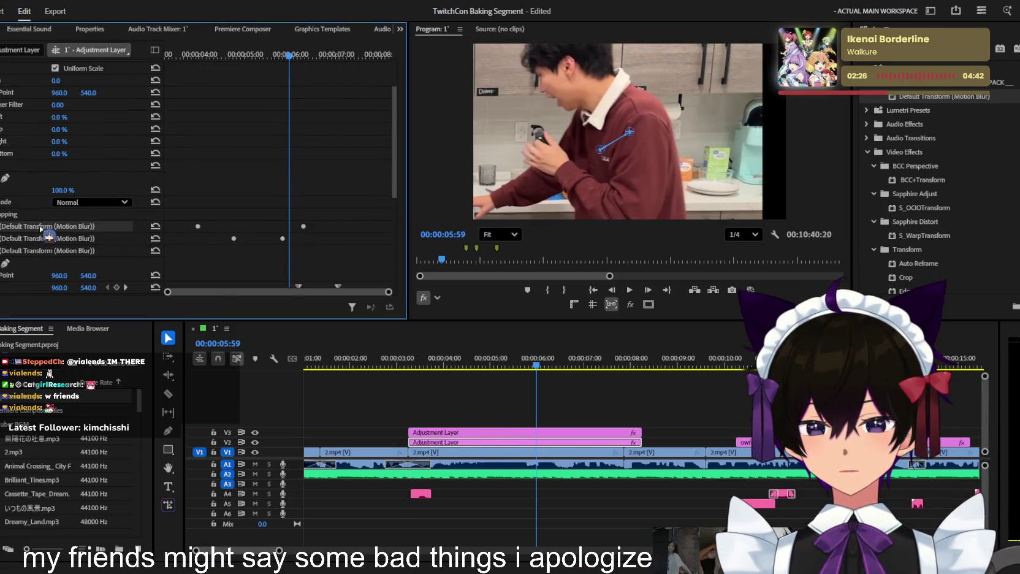
click(89, 229)
key(Delete)
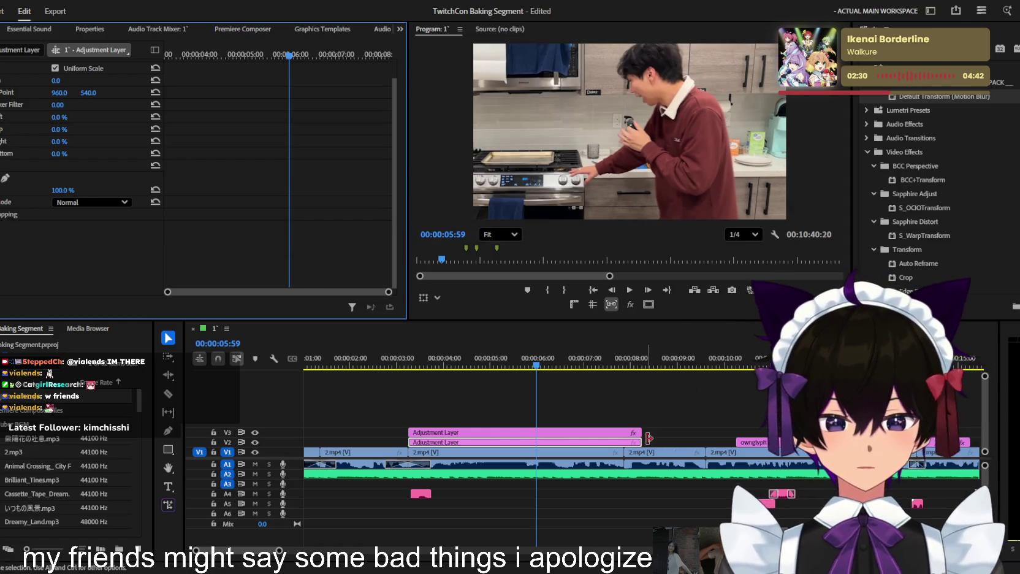
Trim the V2 adjustment layer shorter and slide it to around 00:00:05
drag(640, 442, 508, 442)
click(485, 367)
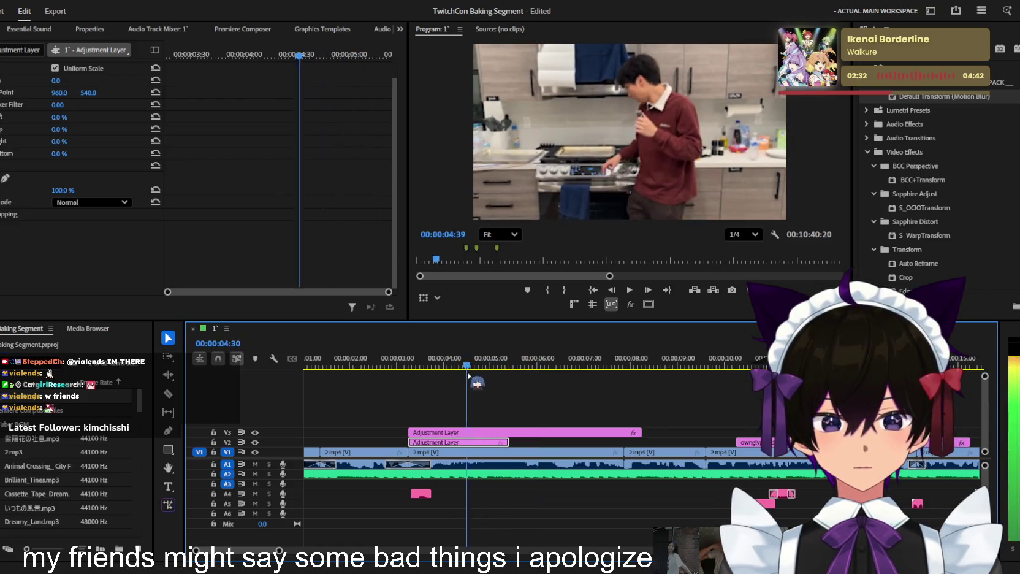
drag(483, 442, 541, 442)
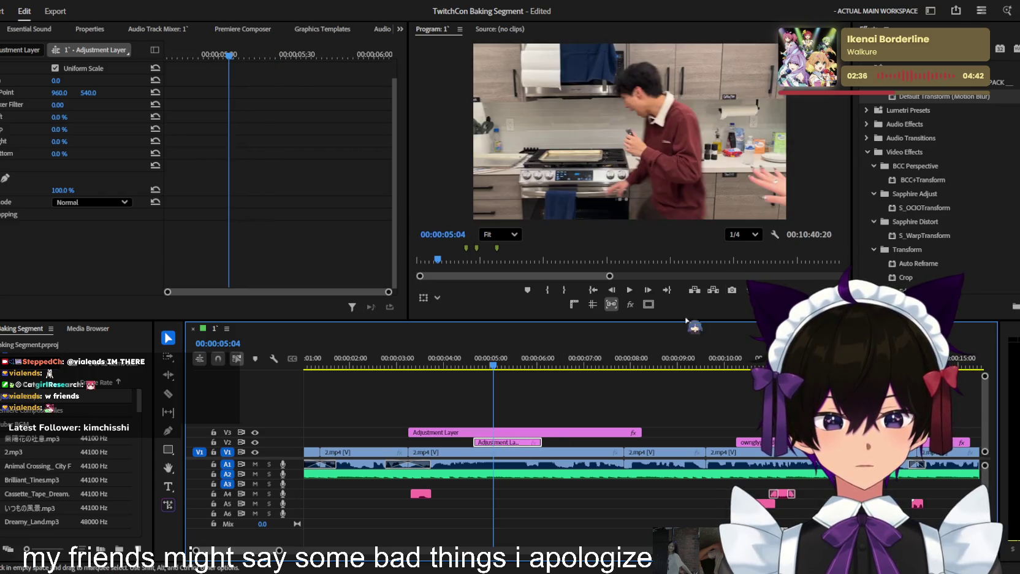
scroll(932, 184, up, 3)
scroll(938, 184, down, 5)
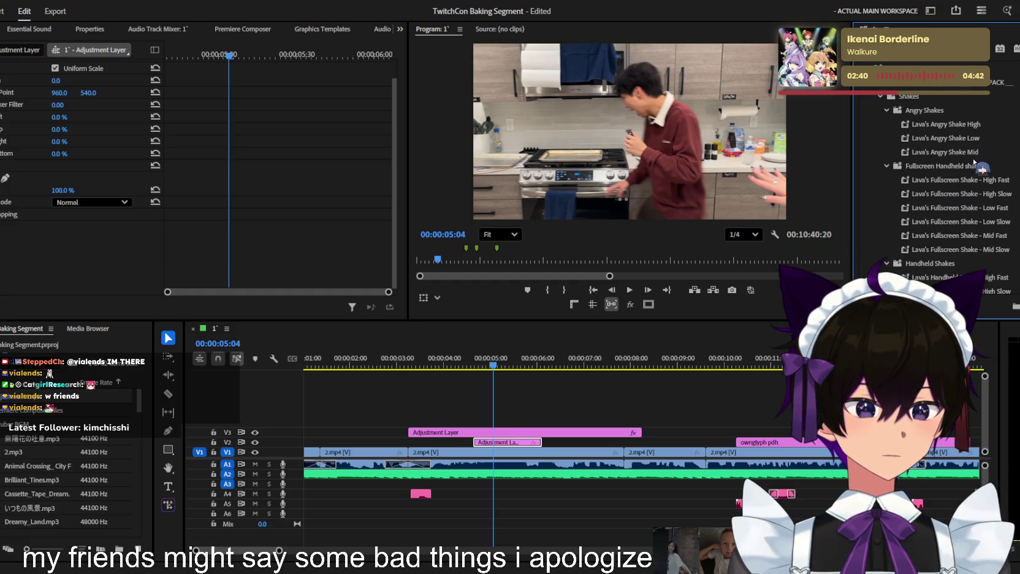
scroll(974, 161, down, 2)
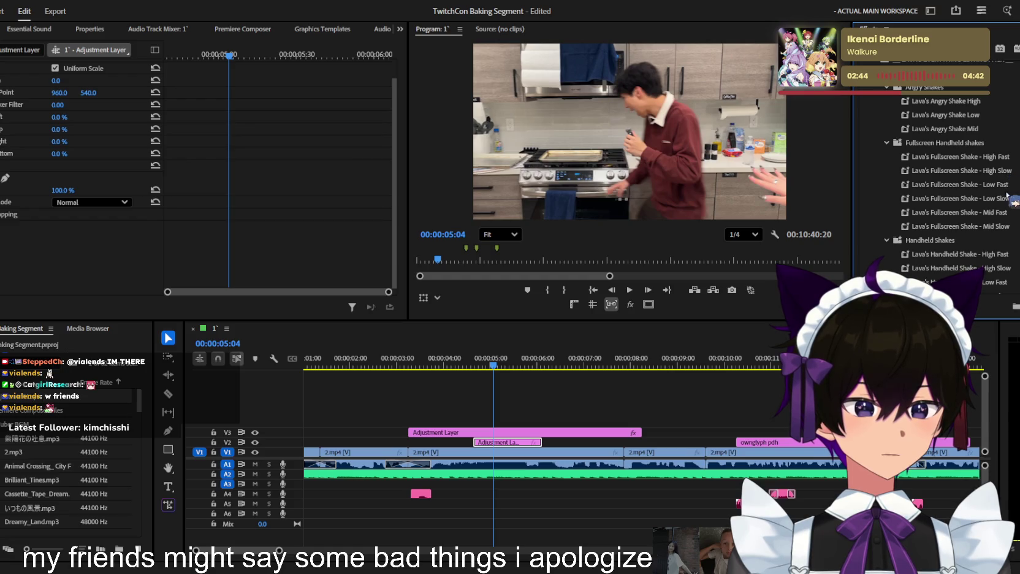
drag(537, 403, 508, 434)
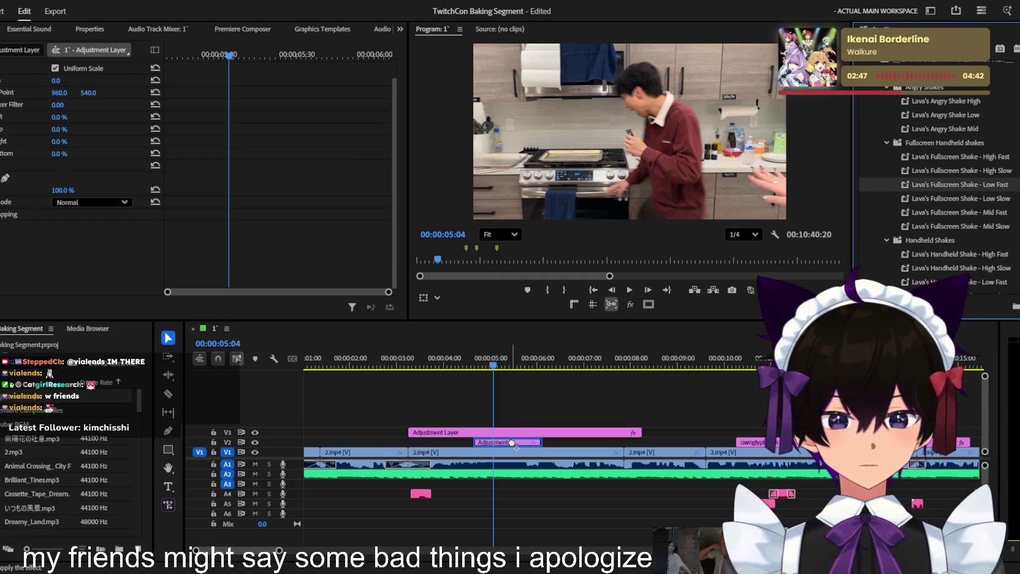
key(space)
click(487, 364)
drag(486, 364, 509, 358)
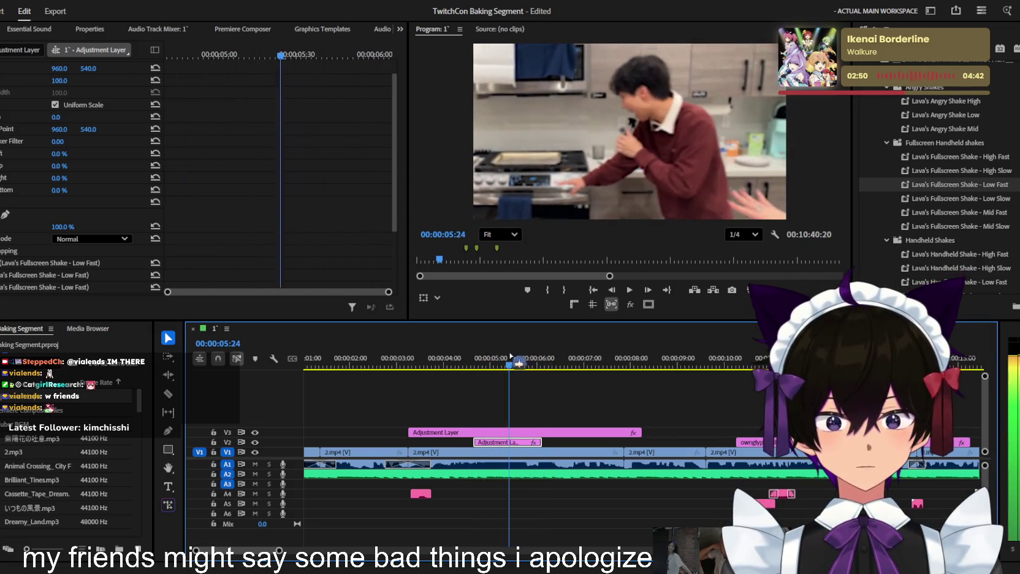
scroll(114, 273, down, 2)
scroll(114, 273, down, 2)
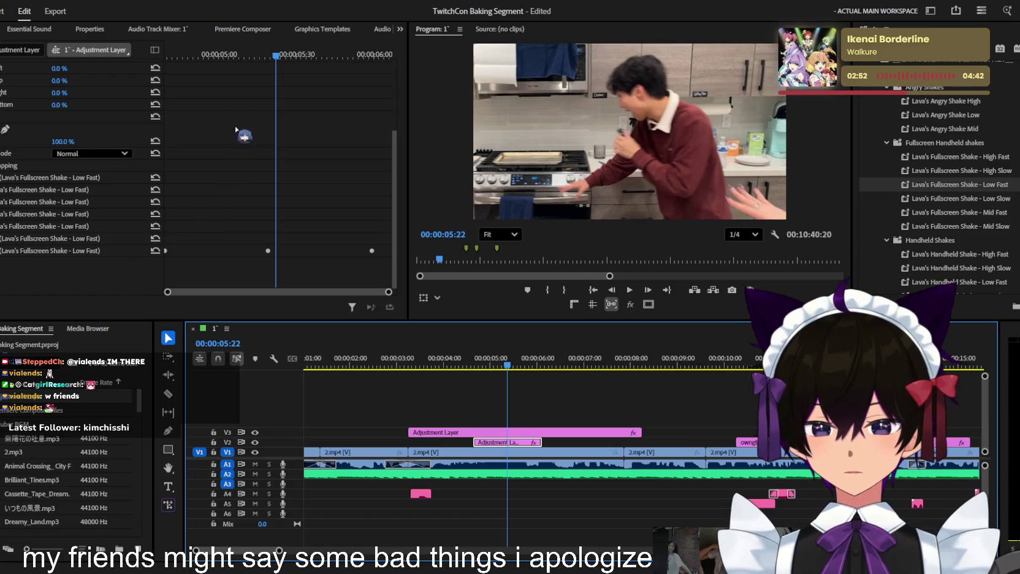
drag(270, 57, 250, 57)
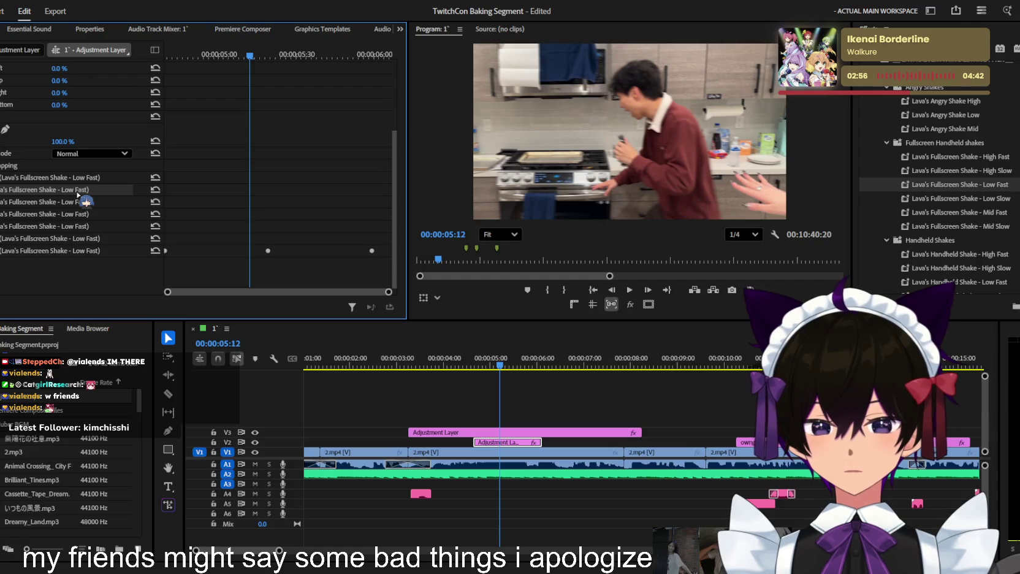
key(Delete)
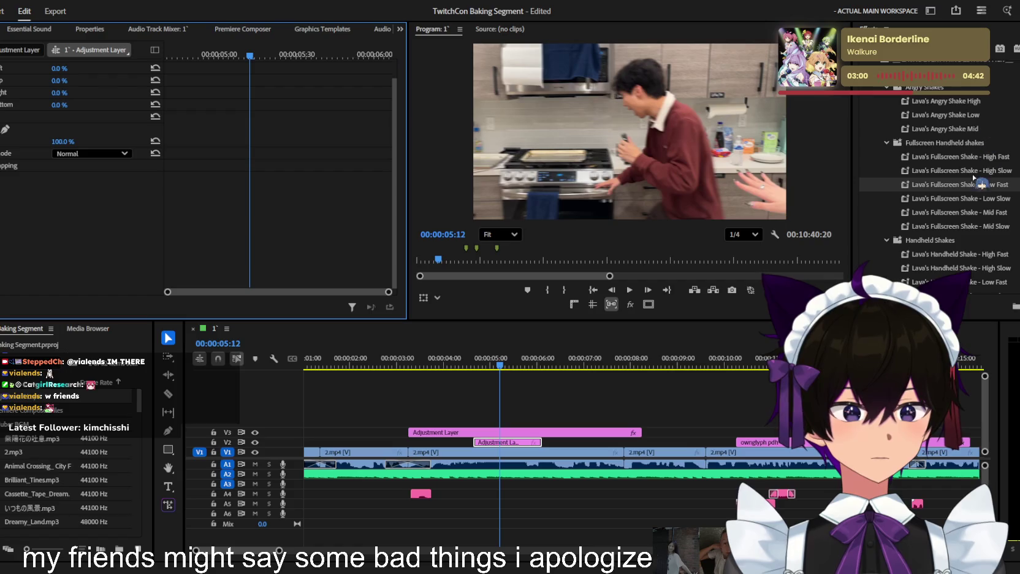
scroll(974, 178, down, 2)
scroll(975, 189, down, 1)
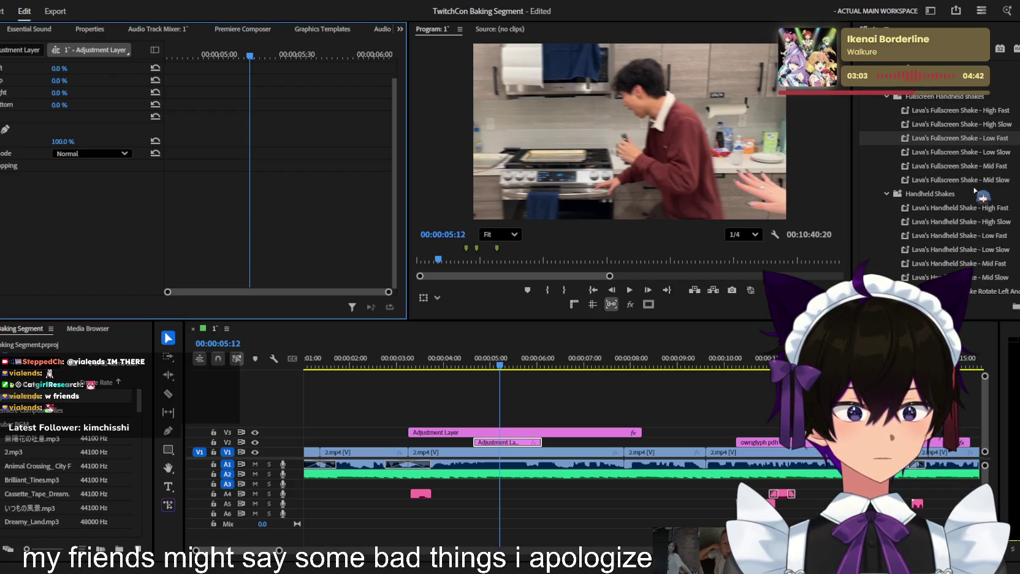
scroll(974, 189, down, 3)
scroll(966, 208, down, 7)
scroll(963, 221, down, 1)
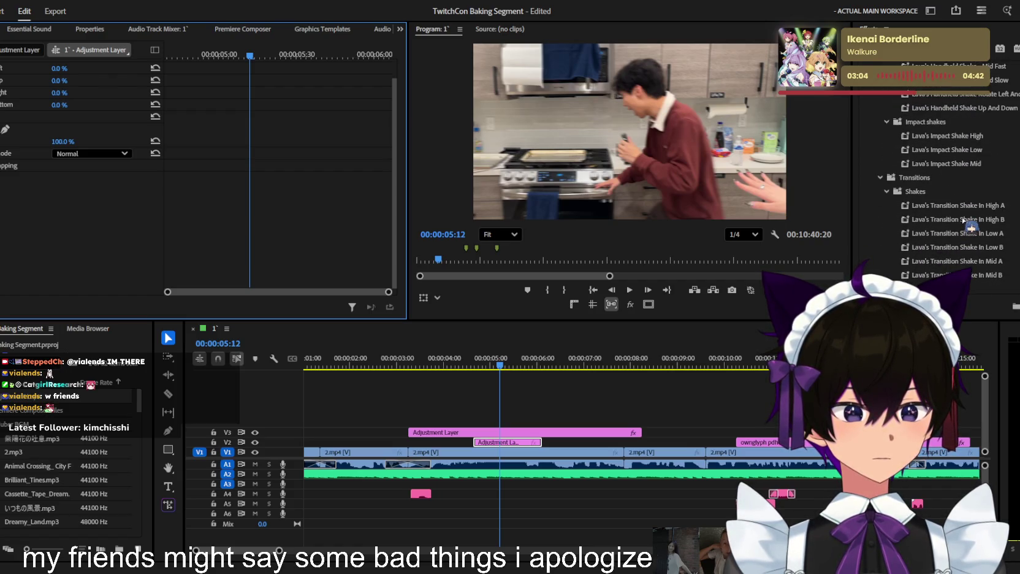
scroll(964, 222, down, 2)
scroll(961, 209, up, 4)
scroll(962, 178, up, 6)
scroll(962, 147, up, 5)
drag(976, 153, 508, 442)
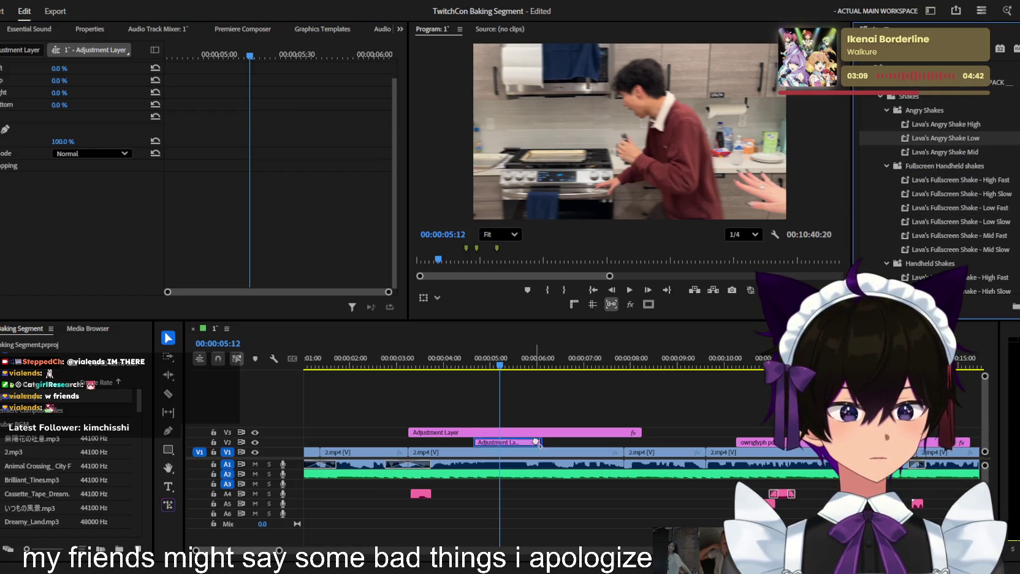
Preview the angry shake and trim the short V2 adjustment layer
click(476, 367)
key(space)
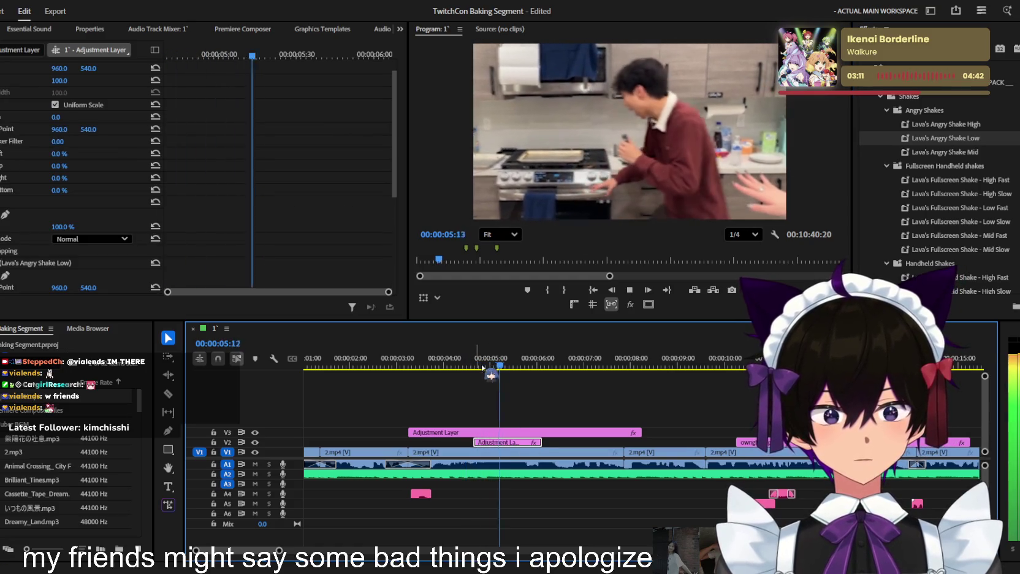
key(space)
scroll(153, 194, down, 4)
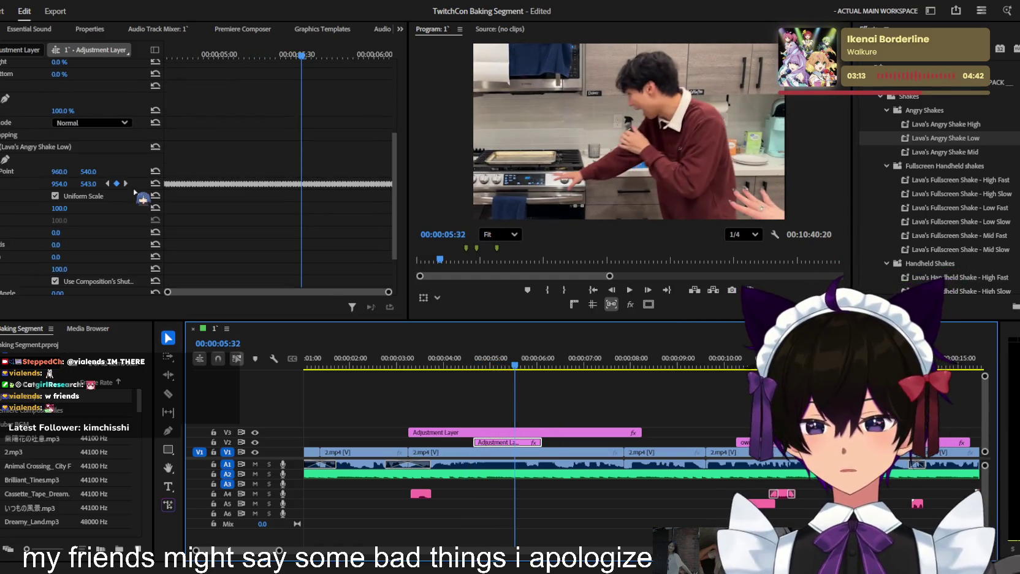
scroll(134, 194, down, 1)
drag(541, 443, 522, 442)
Stop playback at 6:03 and snap the V2 adjustment clip's start to it
key(j)
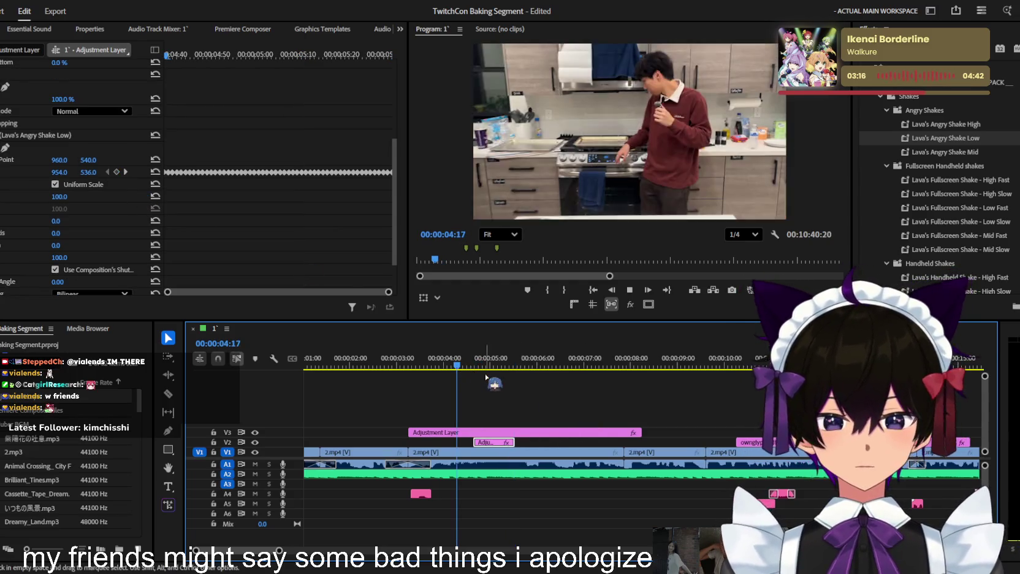
key(l)
key(k)
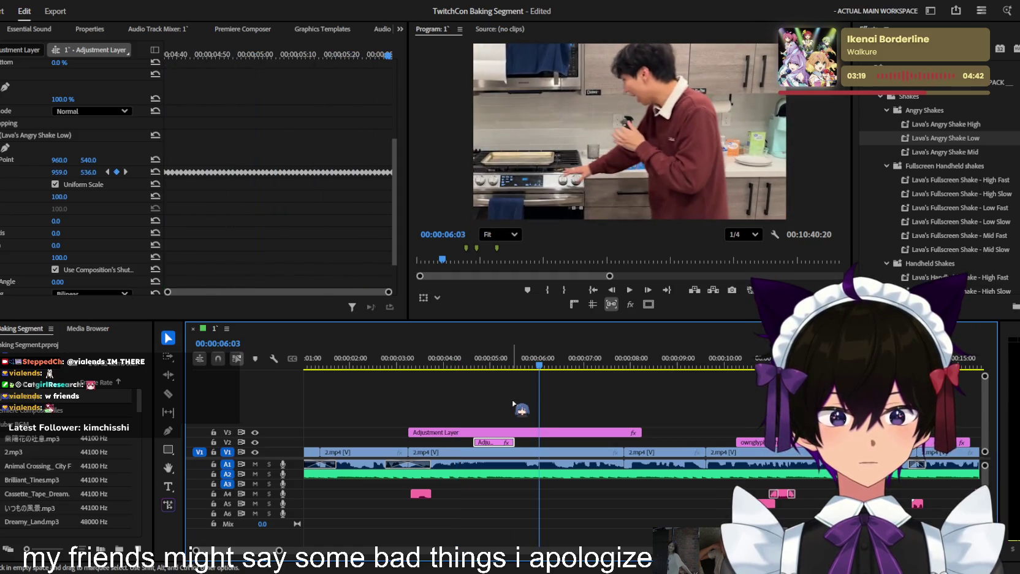
drag(502, 443, 567, 443)
key(=)
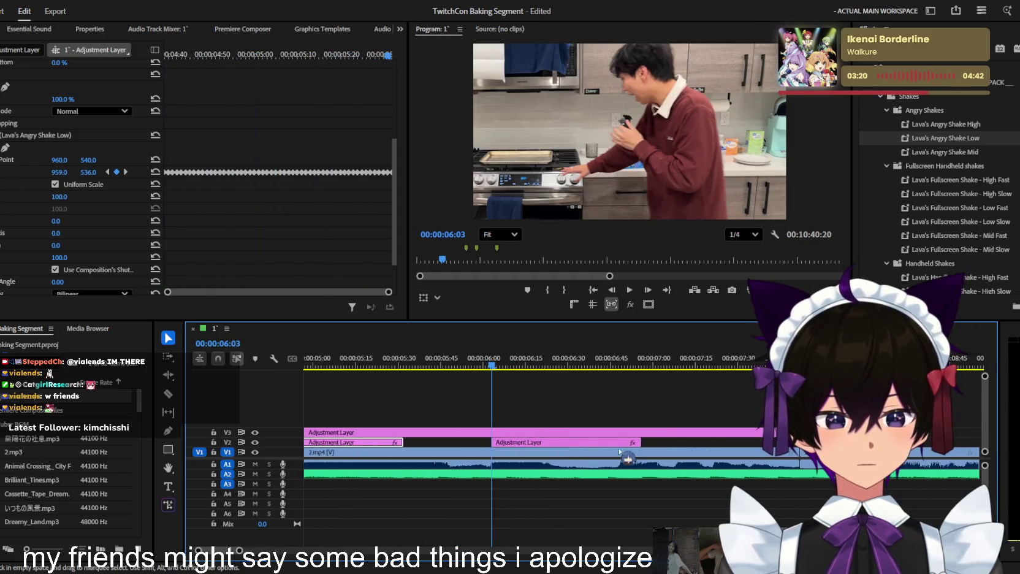
Shorten the V2 adjustment clip's end, slide it later, and play back the section
drag(639, 442, 546, 443)
drag(514, 448, 528, 446)
key(space)
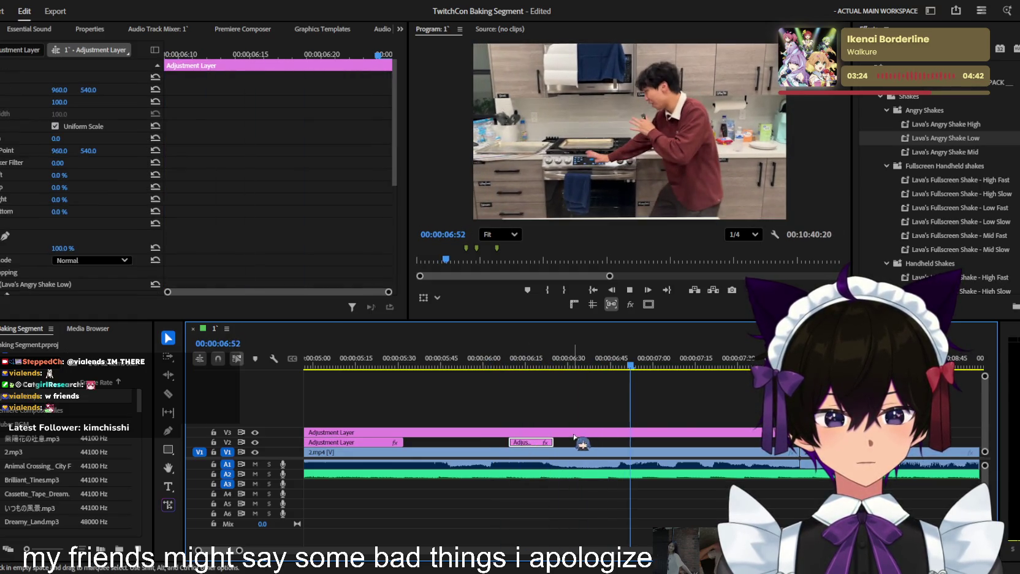
key(minus)
key(minus)
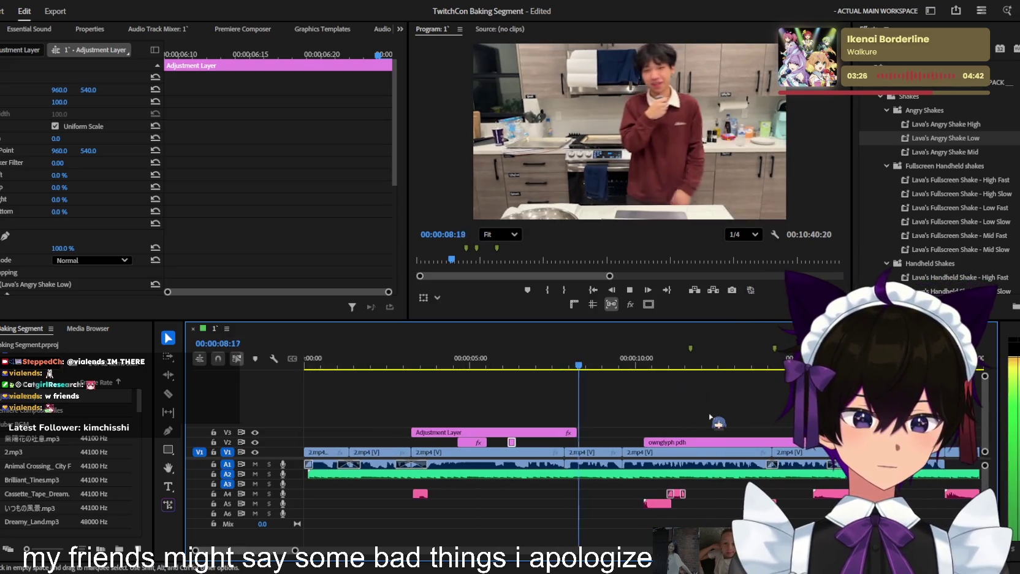
key(equal)
key(space)
Trim the V3 adjustment layer's end and add a Scale keyframe at 7:29
drag(526, 433, 574, 430)
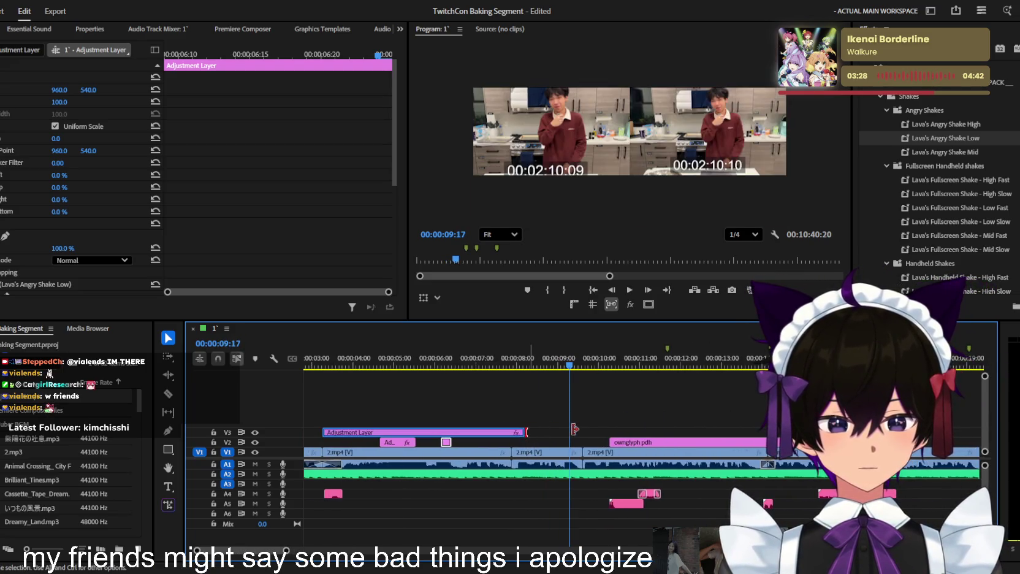
key(Up)
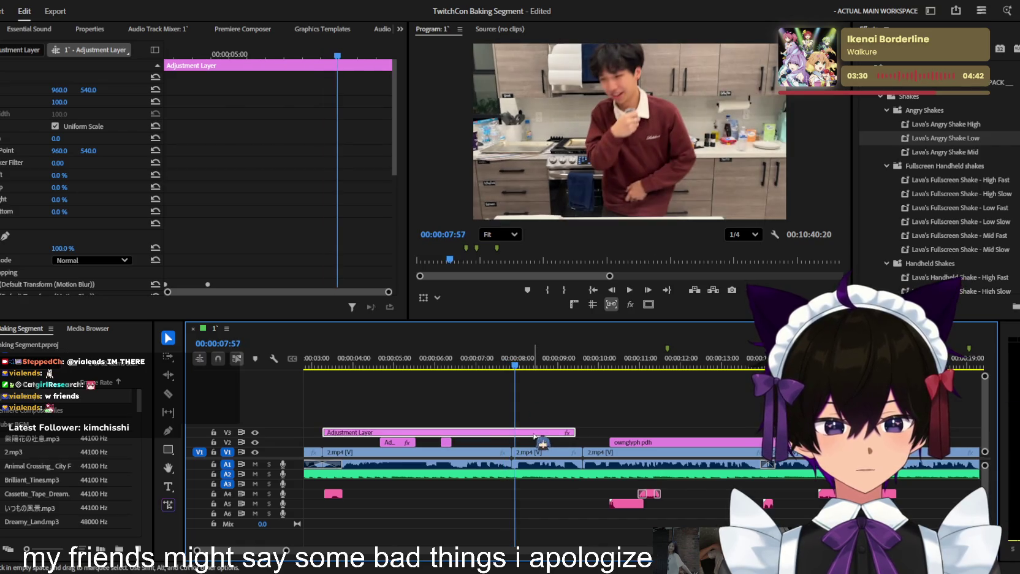
drag(519, 360, 504, 361)
scroll(250, 155, down, 2)
scroll(284, 187, down, 3)
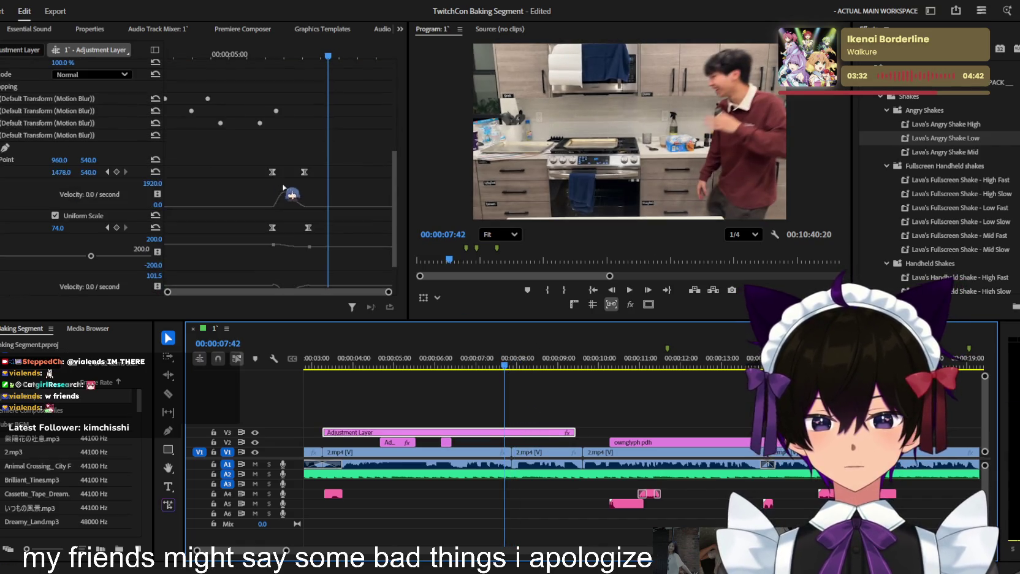
drag(325, 76, 317, 77)
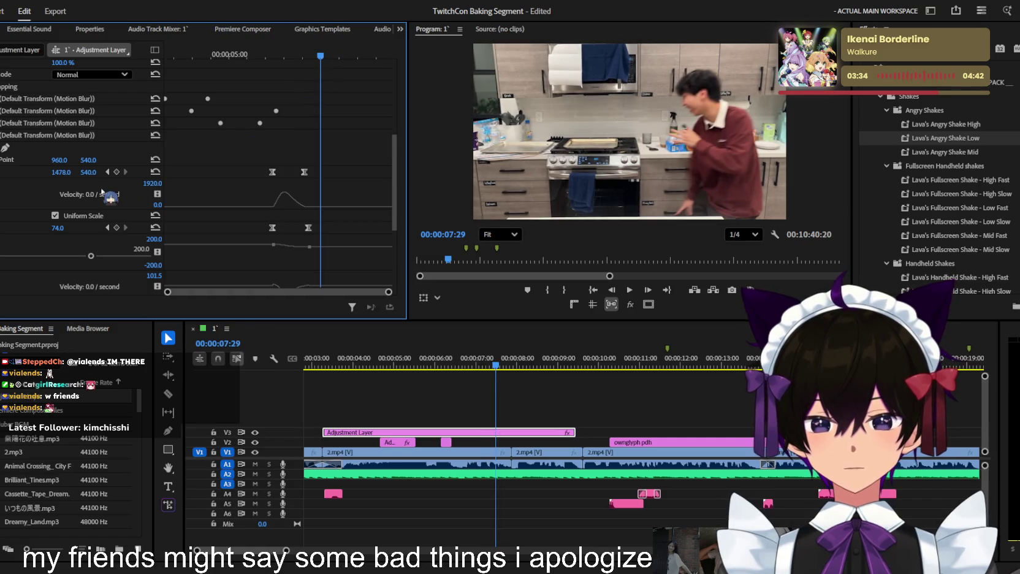
click(117, 228)
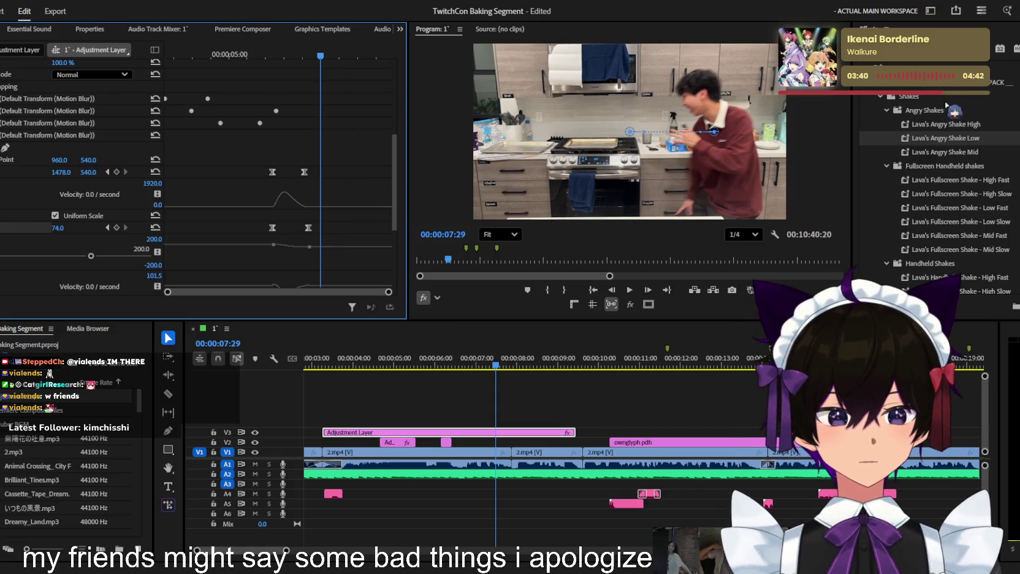
Apply another Transform effect to the V3 adjustment layer and enable its Position and Scale keyframes
key(t)
scroll(938, 184, up, 5)
scroll(932, 184, down, 3)
scroll(932, 184, down, 3)
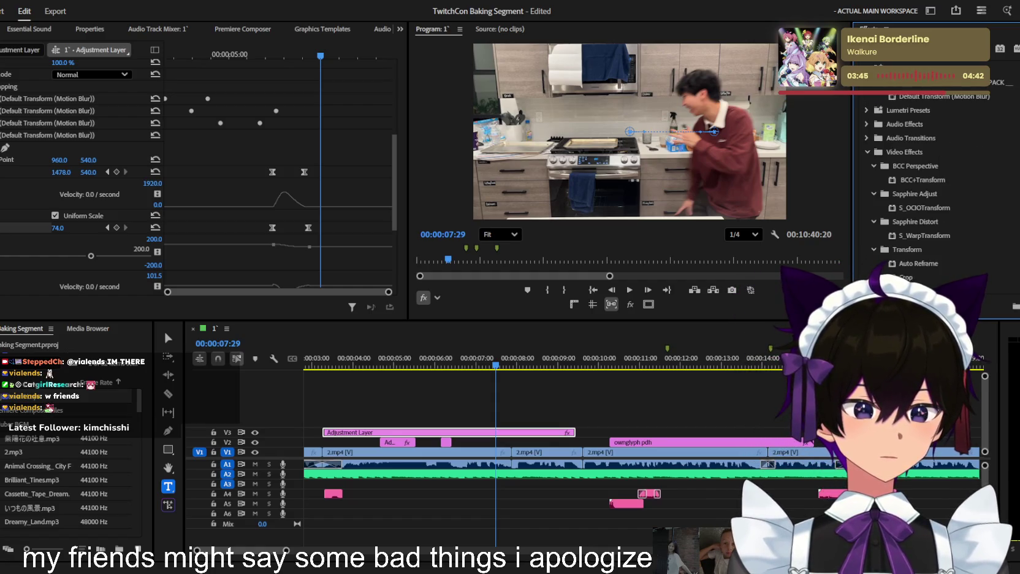
drag(906, 277, 547, 431)
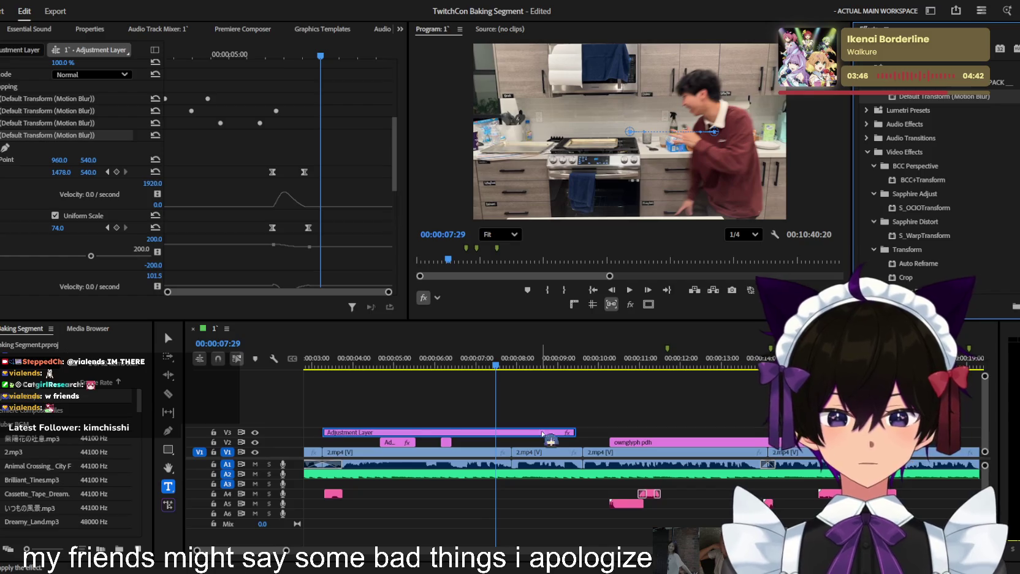
scroll(213, 173, down, 3)
scroll(213, 172, down, 3)
scroll(213, 172, down, 2)
scroll(213, 172, down, 2)
scroll(211, 170, down, 3)
scroll(209, 167, down, 2)
click(2, 129)
click(2, 153)
At 8:20, keyframe the Transform to Scale 92 and Position 1017, 530
key(space)
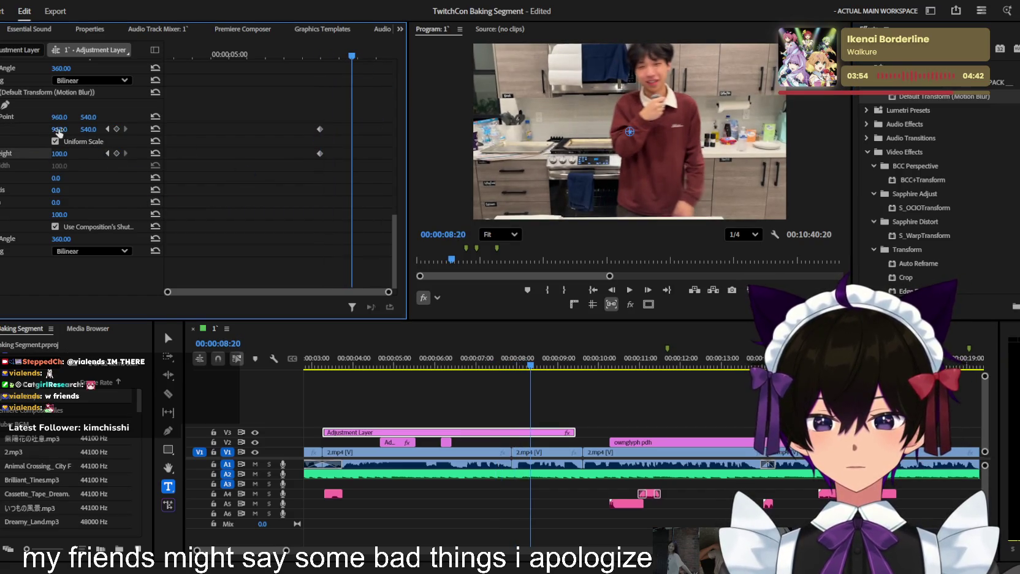
drag(59, 153, 60, 154)
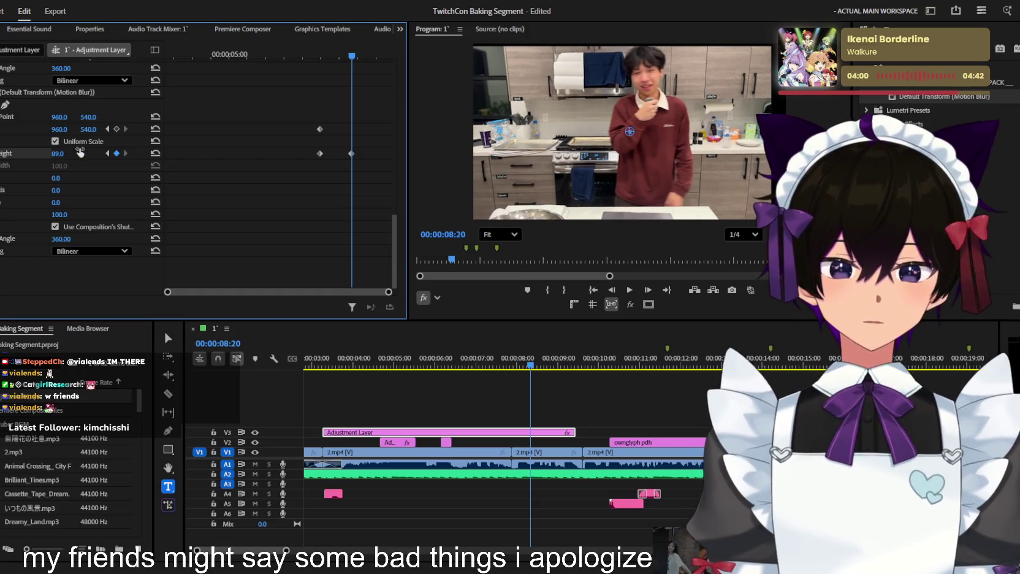
mouse_move(92, 129)
mouse_down()
mouse_move(68, 153)
mouse_move(91, 129)
mouse_up()
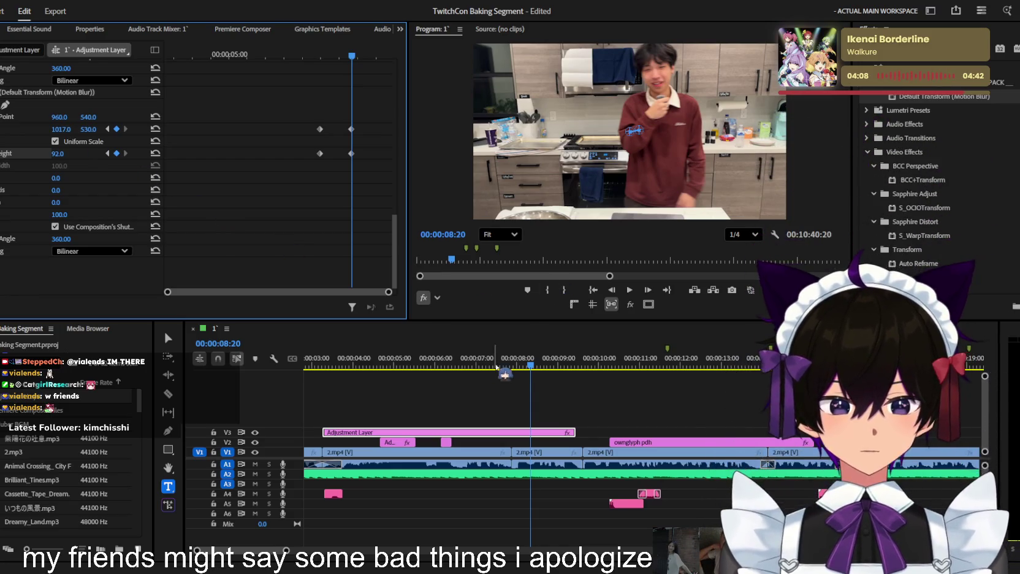
Show the Scale and Position velocity graphs and preview the eased punch-in
click(312, 57)
click(3, 153)
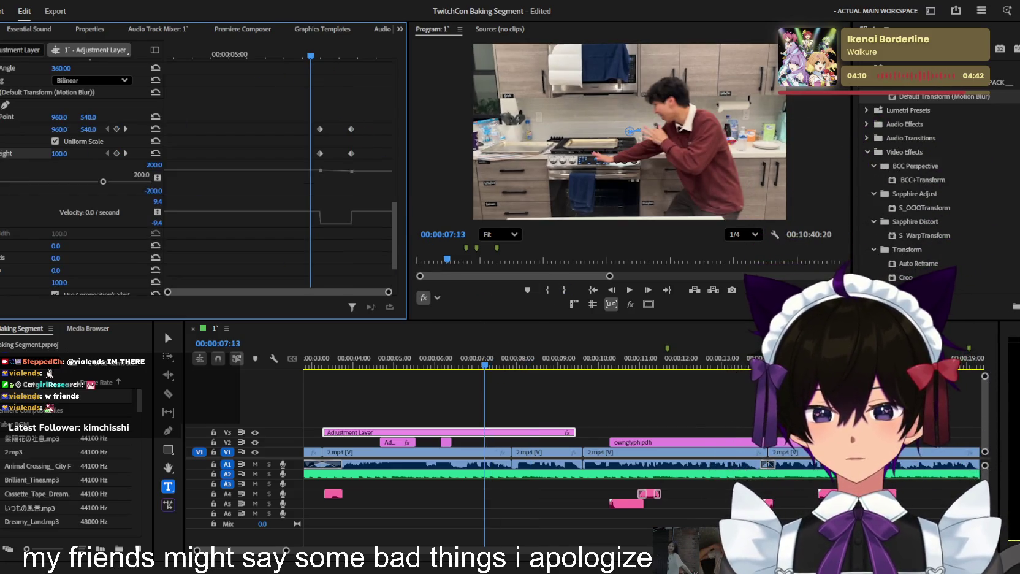
click(3, 129)
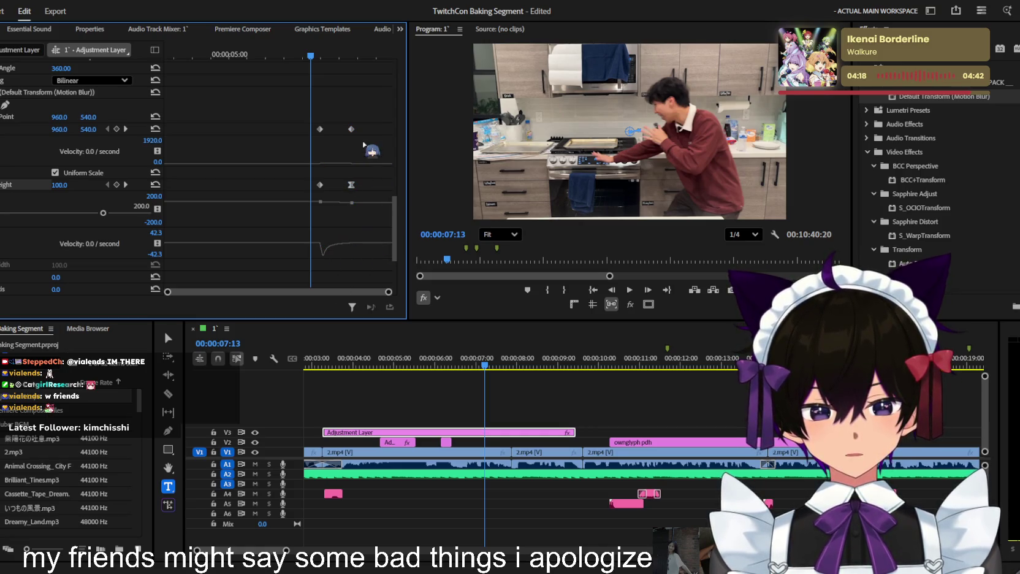
click(331, 185)
key(space)
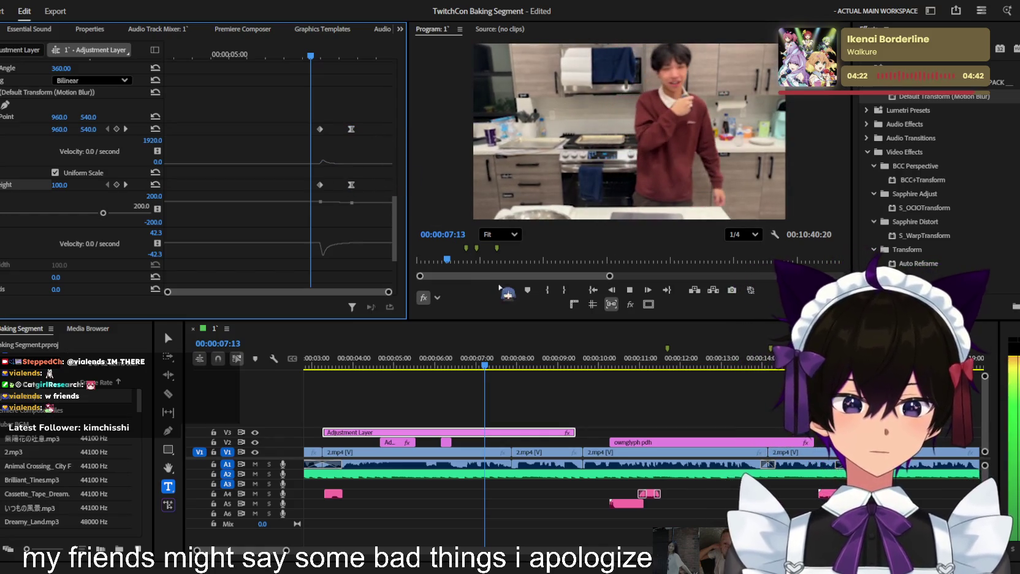
Move the playhead back to about 6:46 and reselect the V3 adjustment layer
click(540, 406)
click(504, 361)
click(467, 365)
click(519, 433)
scroll(338, 185, down, 3)
scroll(325, 230, down, 2)
scroll(337, 216, down, 2)
Retime the punch-in keyframes around 7:41 and check the interpolated values at 8:05
drag(294, 56, 341, 64)
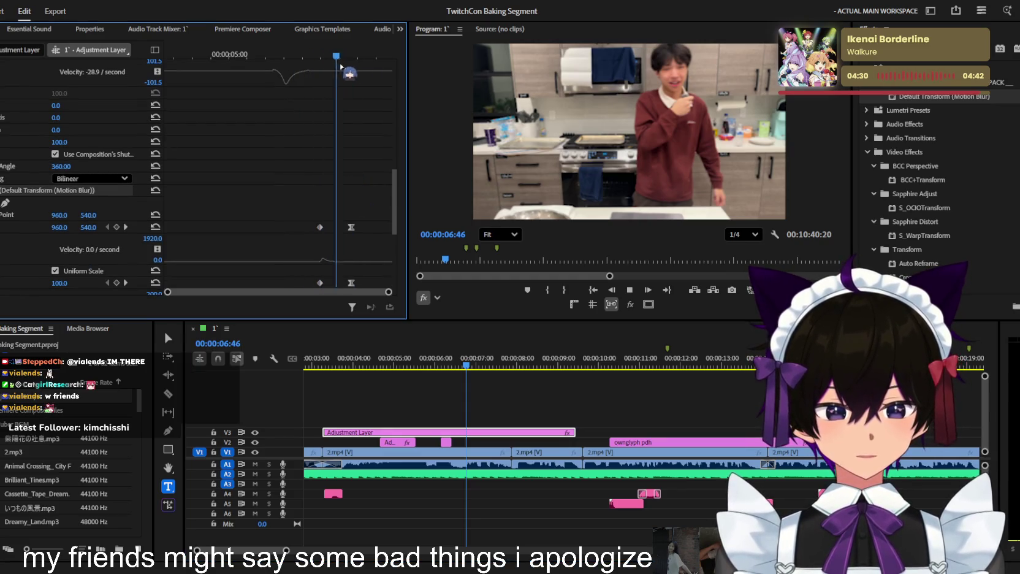
click(502, 363)
drag(512, 370, 518, 370)
scroll(386, 293, down, 1)
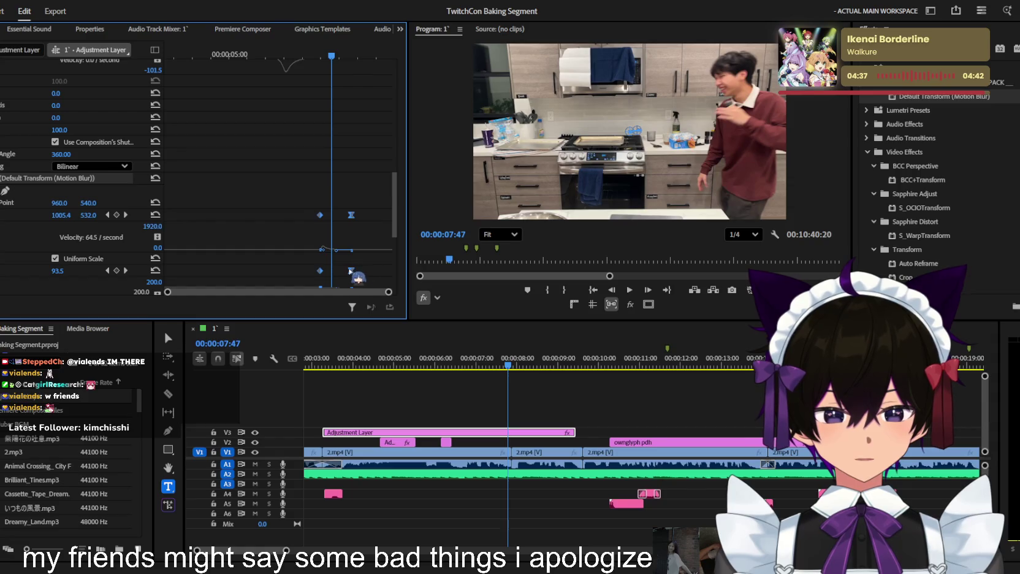
drag(350, 270, 363, 270)
mouse_move(334, 52)
mouse_down()
mouse_move(343, 56)
mouse_move(333, 57)
mouse_up()
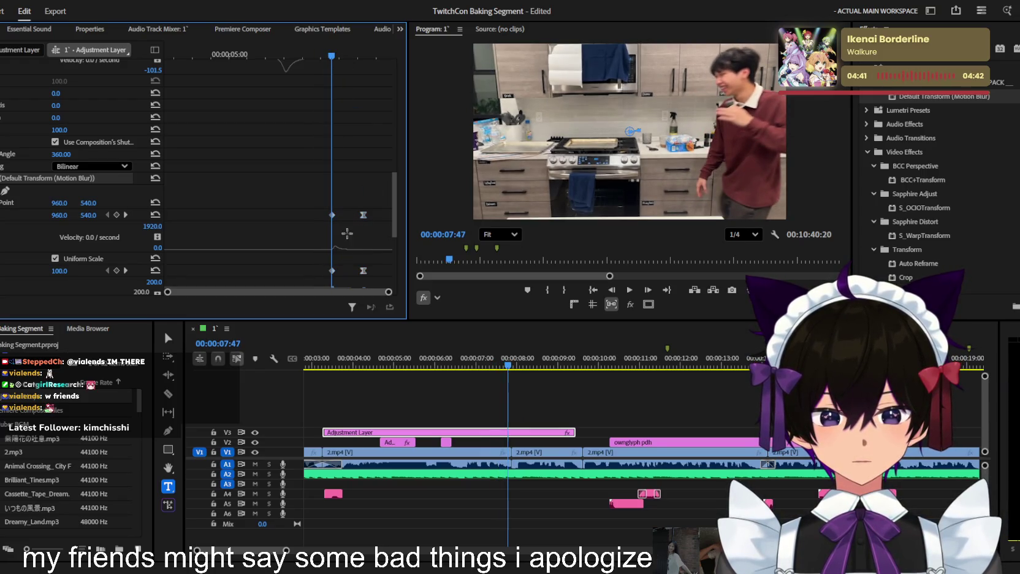
drag(341, 269, 329, 271)
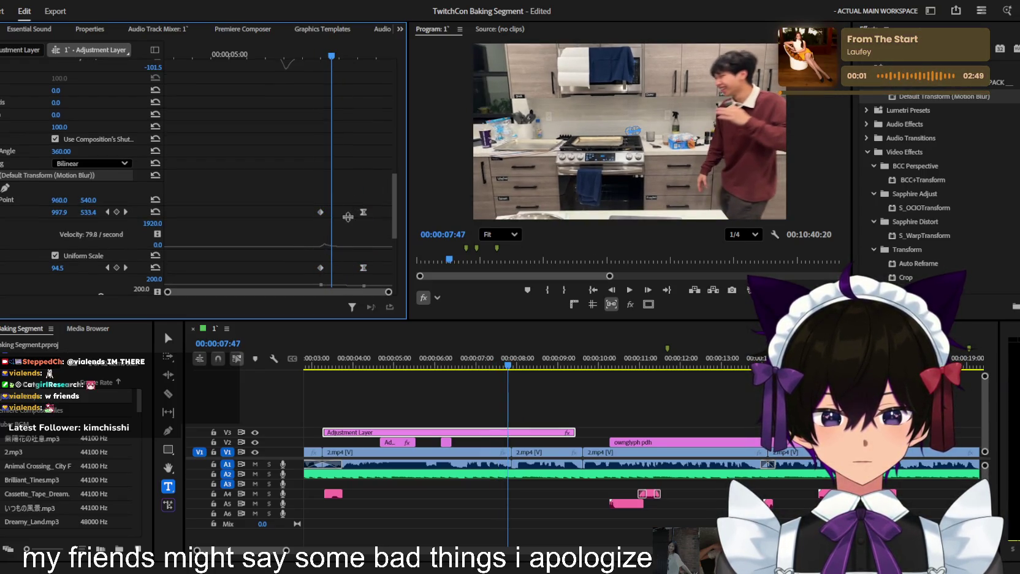
Steepen the Scale velocity curve's easing by pulling its handle in the graph
drag(329, 253, 343, 249)
scroll(347, 222, down, 1)
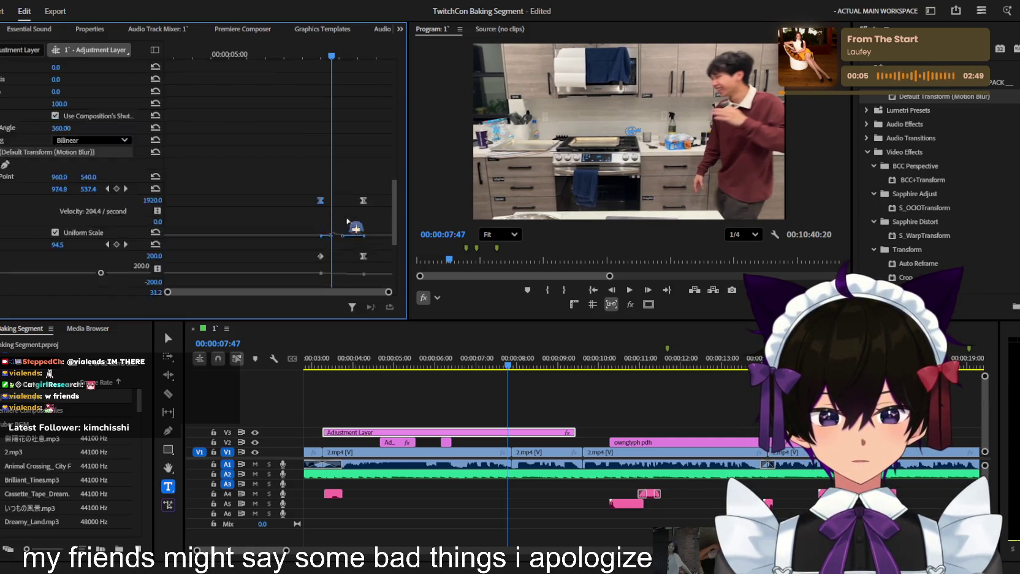
scroll(348, 221, down, 2)
drag(325, 262, 330, 262)
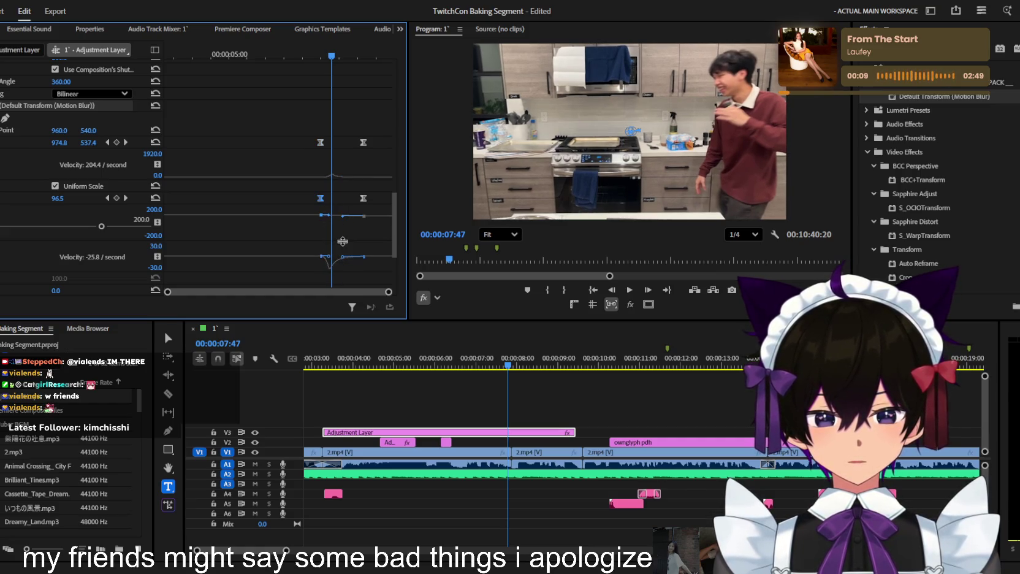
drag(332, 57, 318, 56)
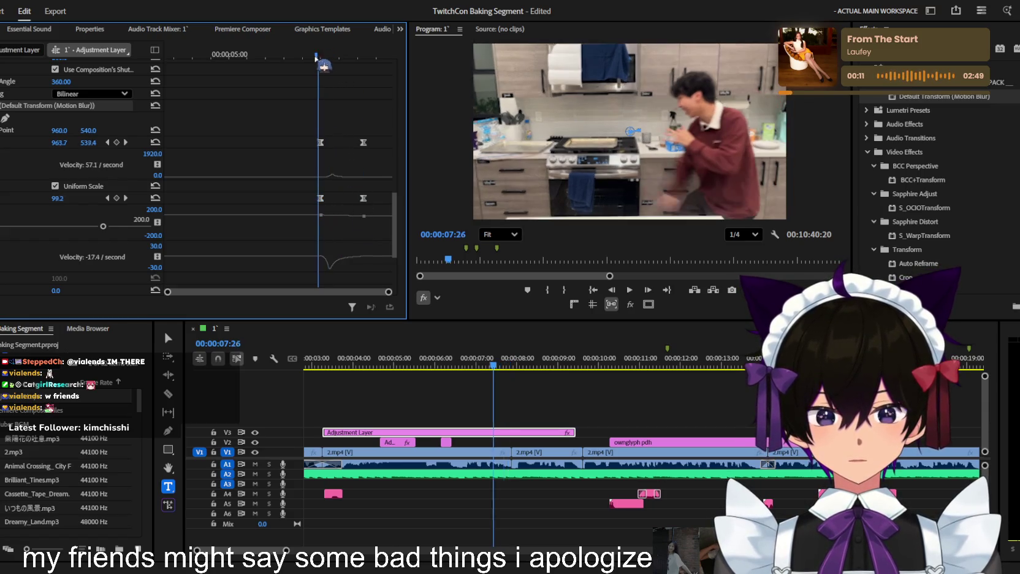
scroll(345, 214, down, 1)
scroll(346, 214, up, 1)
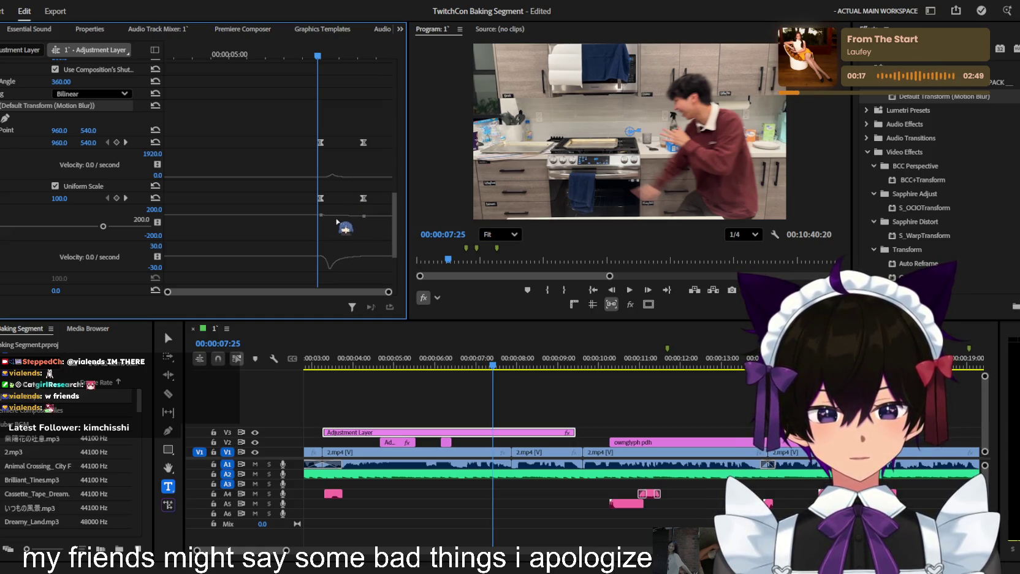
Preview the punch-in from 7:08 to 8:51 and reselect the V3 adjustment layer
key(space)
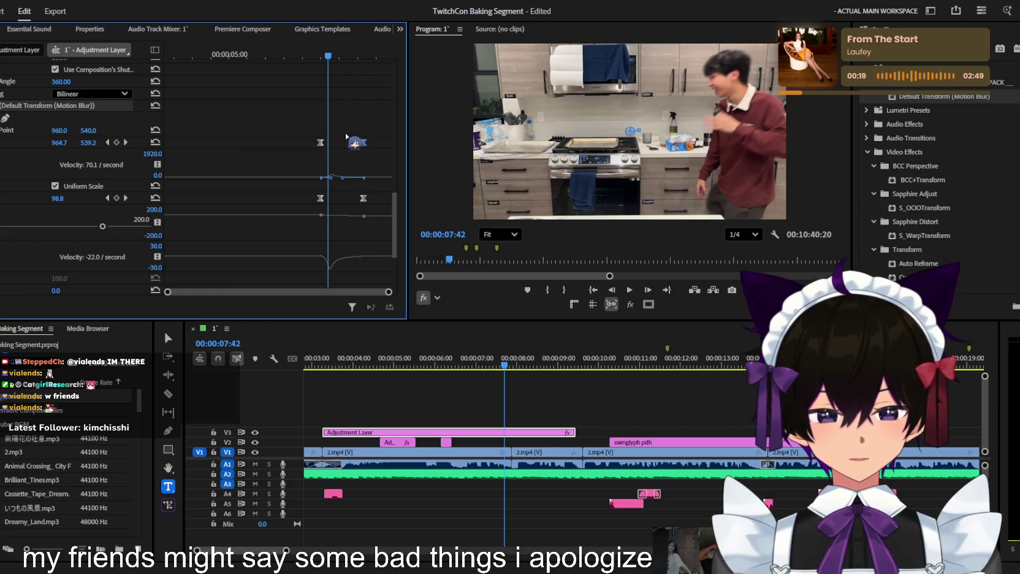
key(space)
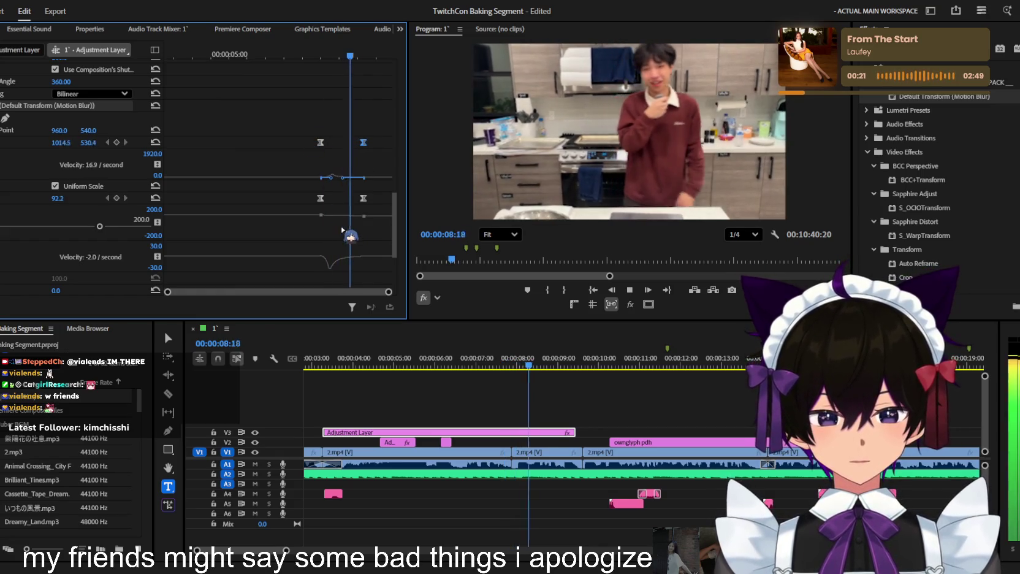
key(j)
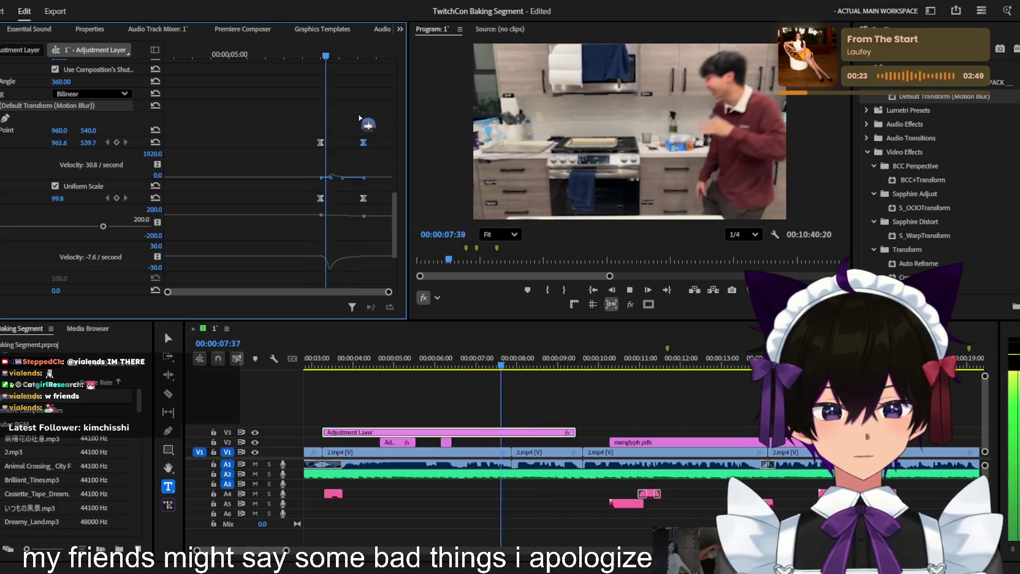
key(space)
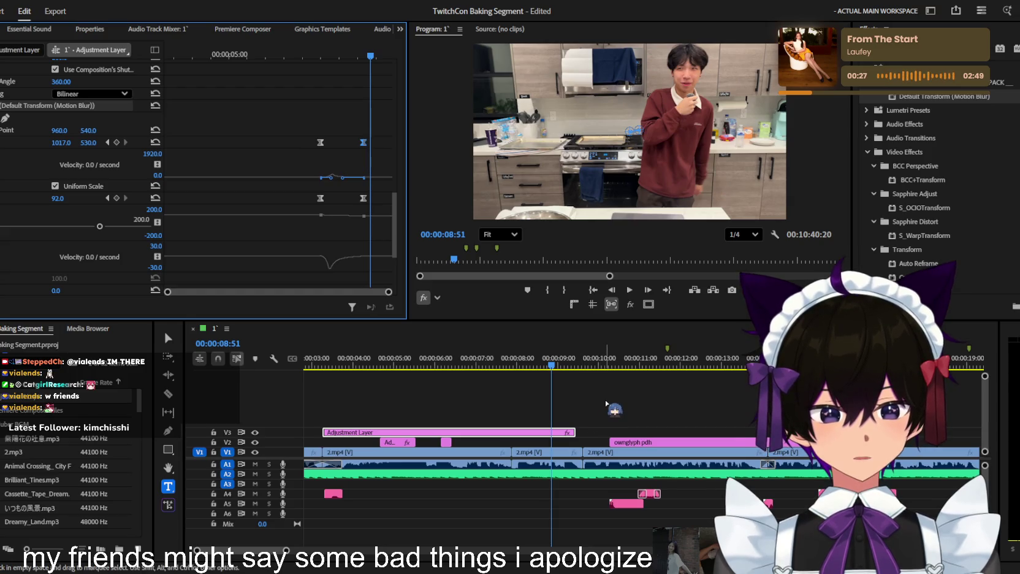
click(607, 402)
click(534, 433)
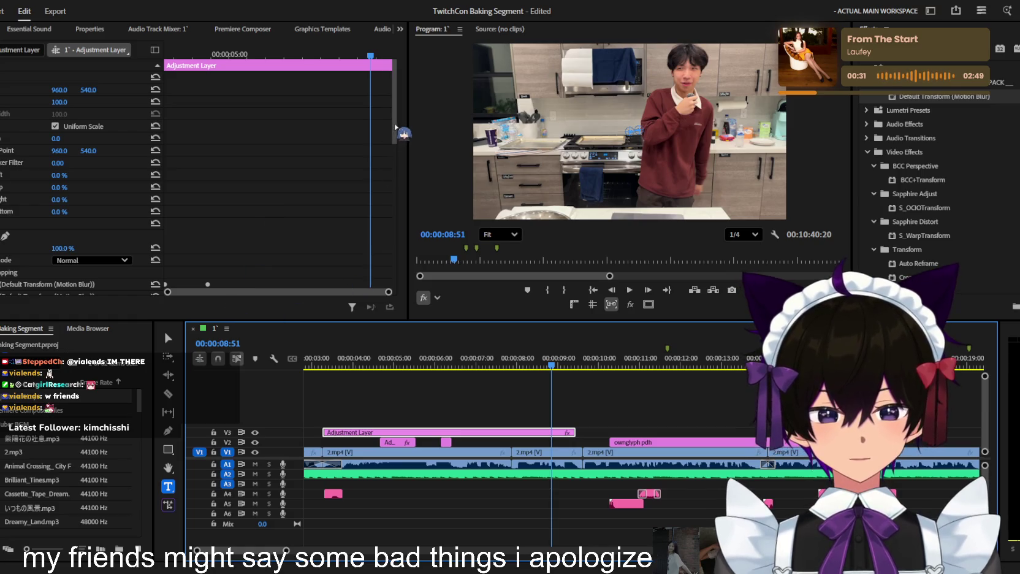
drag(395, 133, 386, 294)
scroll(196, 178, down, 3)
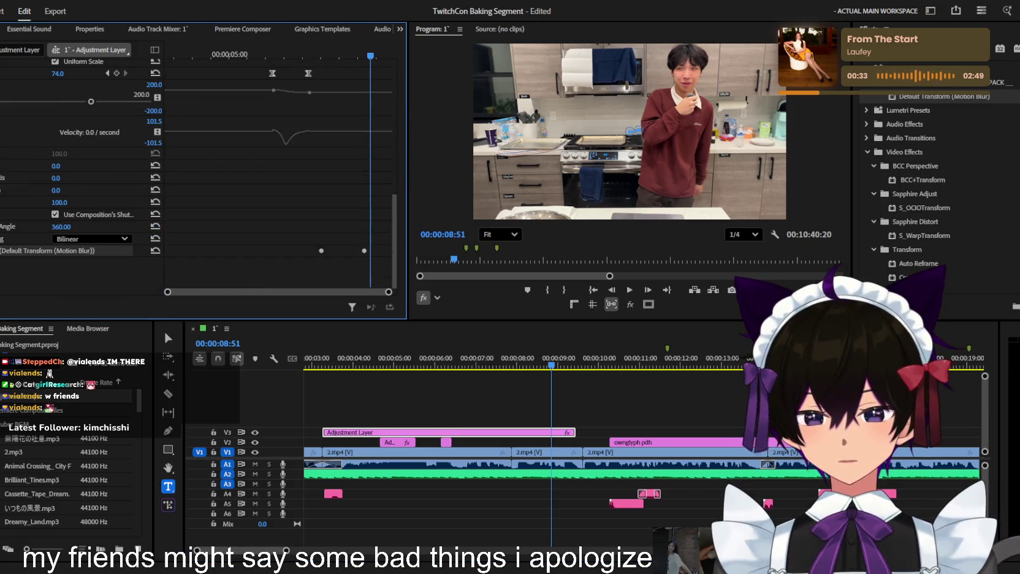
scroll(196, 178, down, 3)
scroll(196, 177, up, 5)
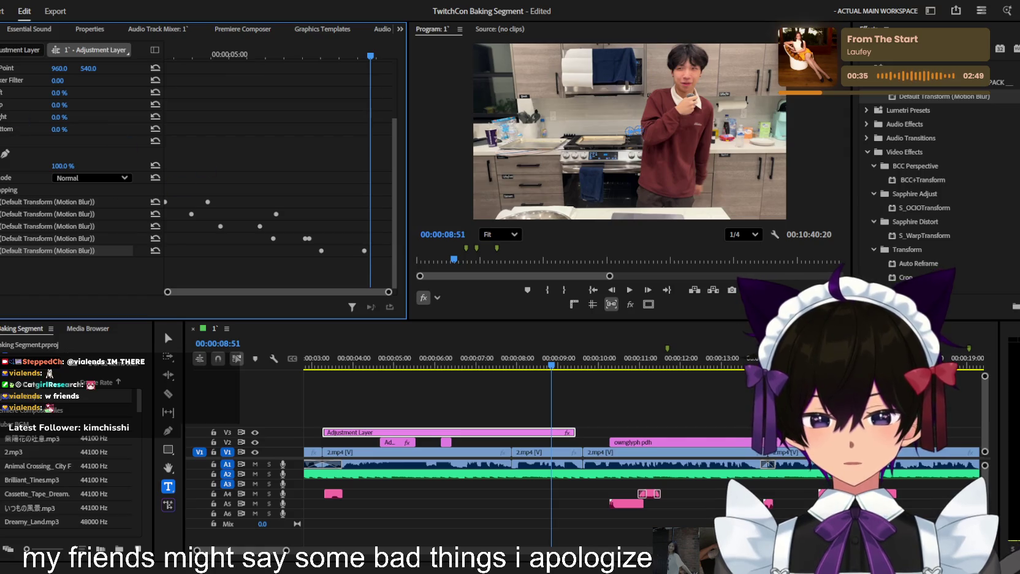
scroll(368, 187, down, 3)
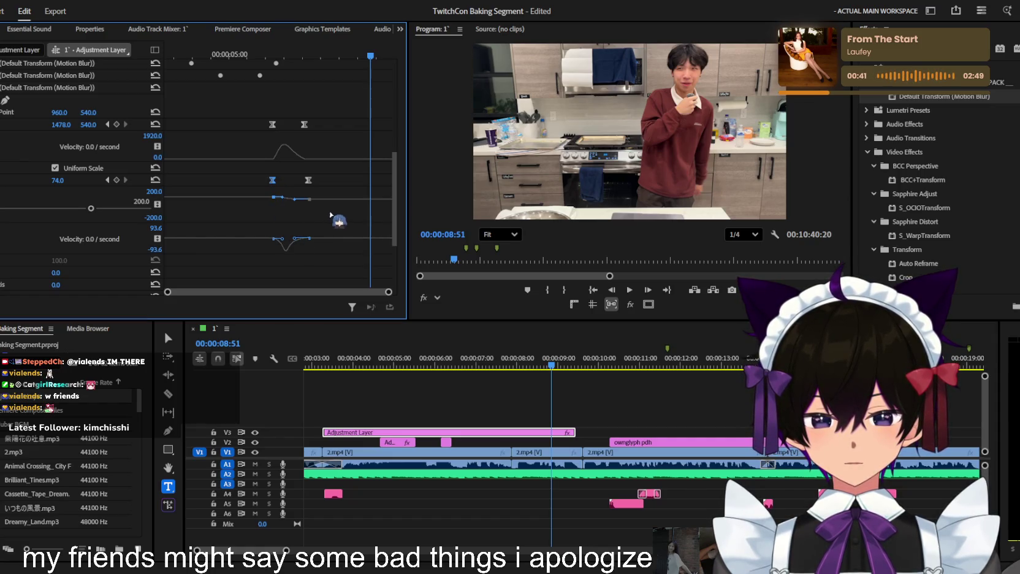
click(261, 54)
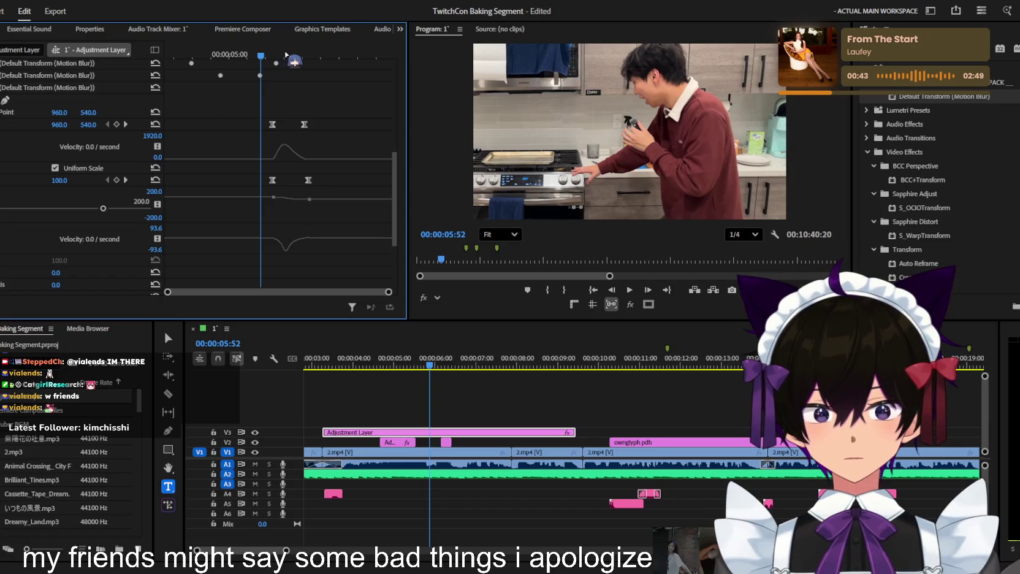
key(space)
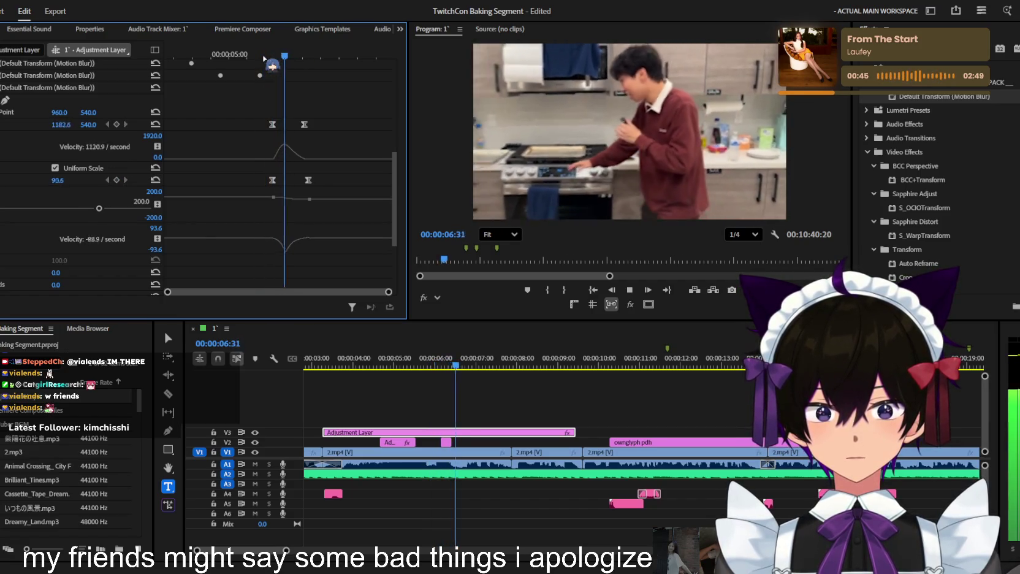
key(space)
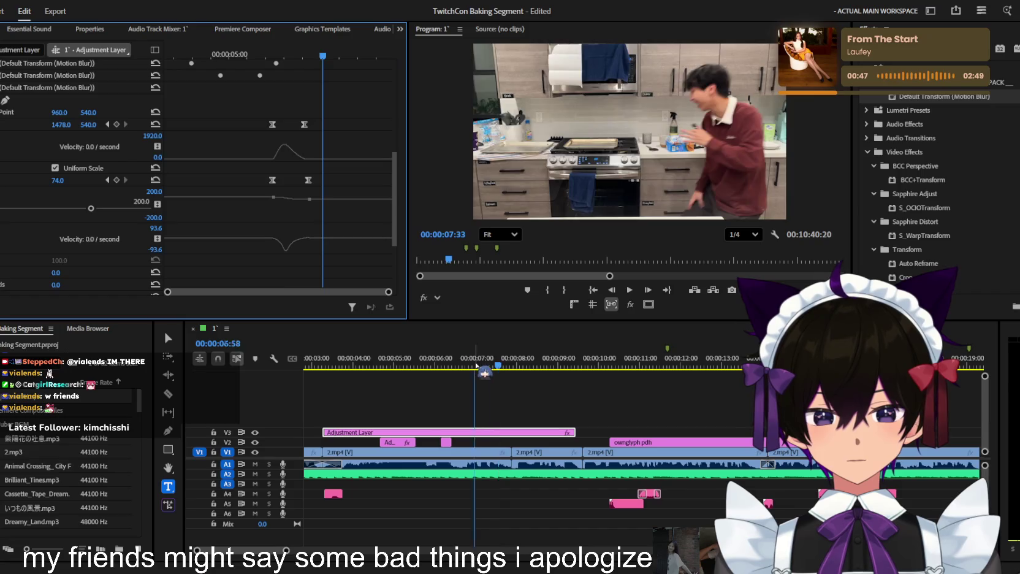
click(436, 366)
drag(438, 366, 492, 437)
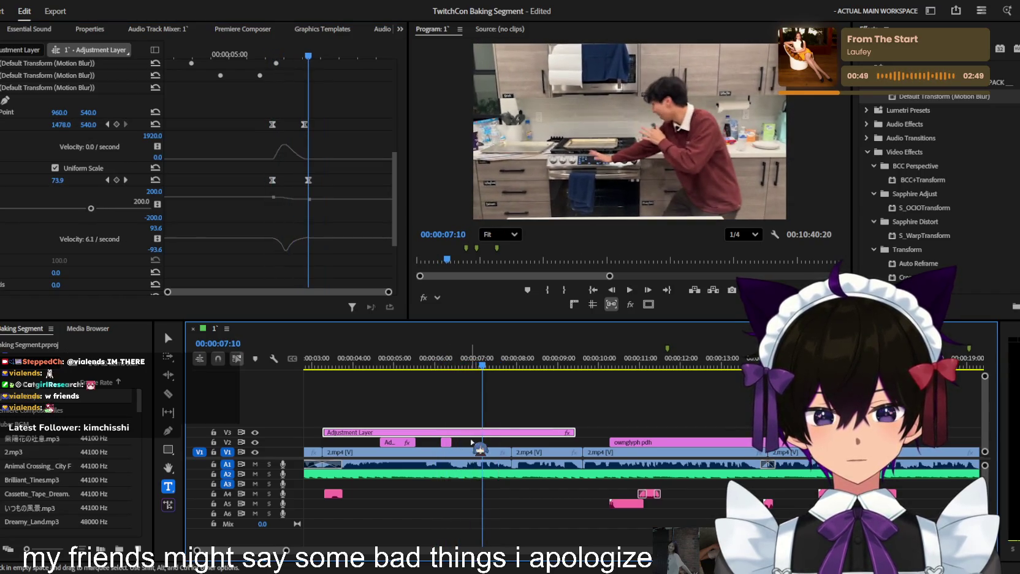
key(equal)
click(521, 432)
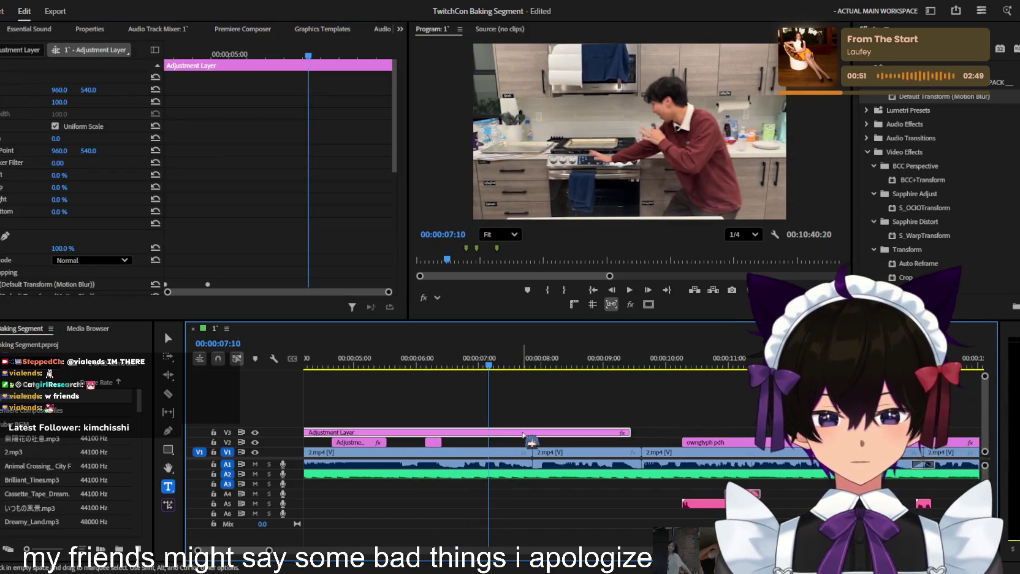
key(space)
key(space)
scroll(309, 202, down, 5)
scroll(315, 192, down, 3)
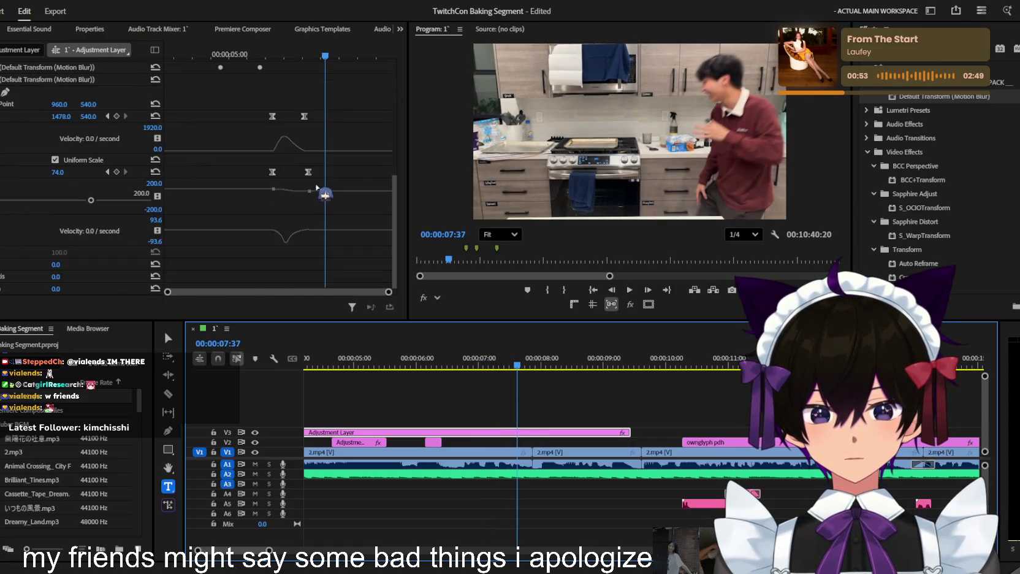
click(131, 199)
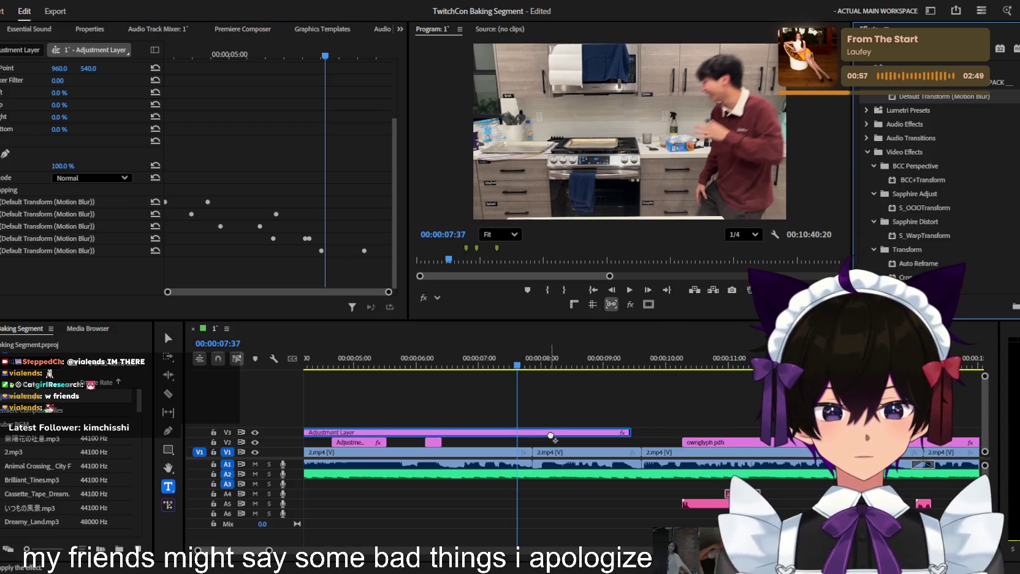
scroll(288, 127, down, 1)
scroll(288, 127, down, 5)
drag(317, 56, 292, 60)
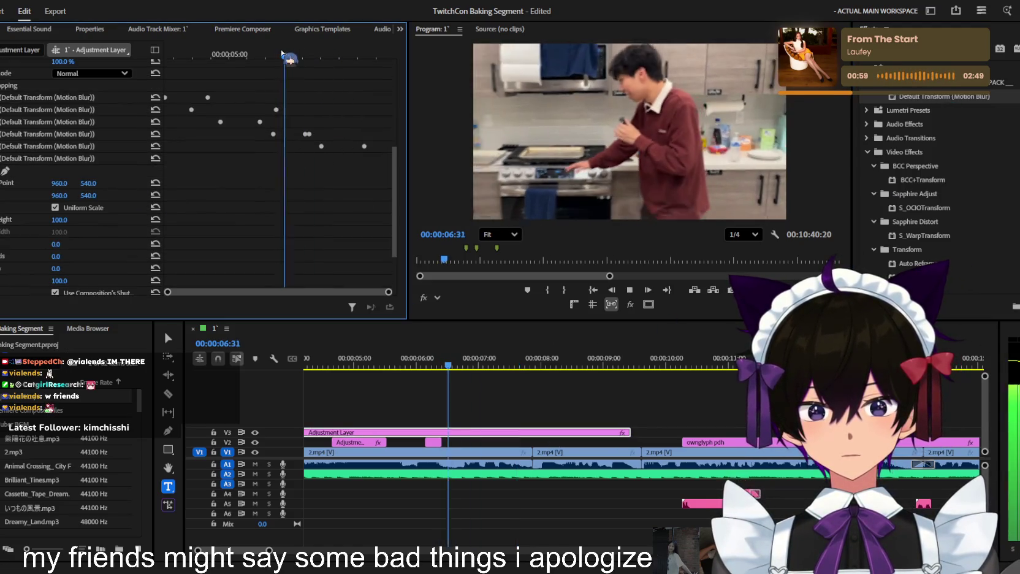
scroll(299, 66, up, 5)
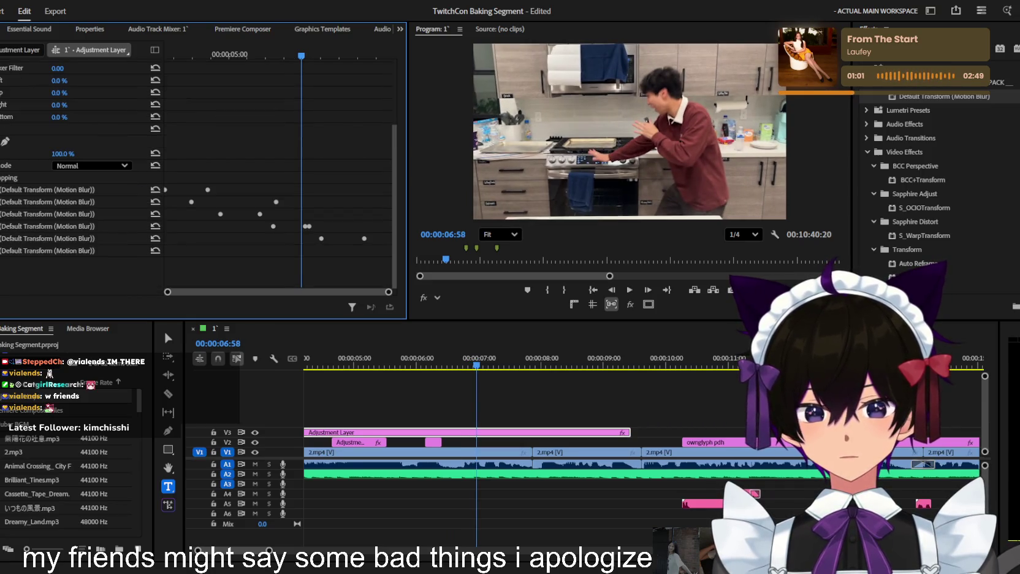
mouse_move(40, 254)
mouse_down()
mouse_move(22, 240)
mouse_move(32, 235)
mouse_up()
scroll(221, 211, down, 3)
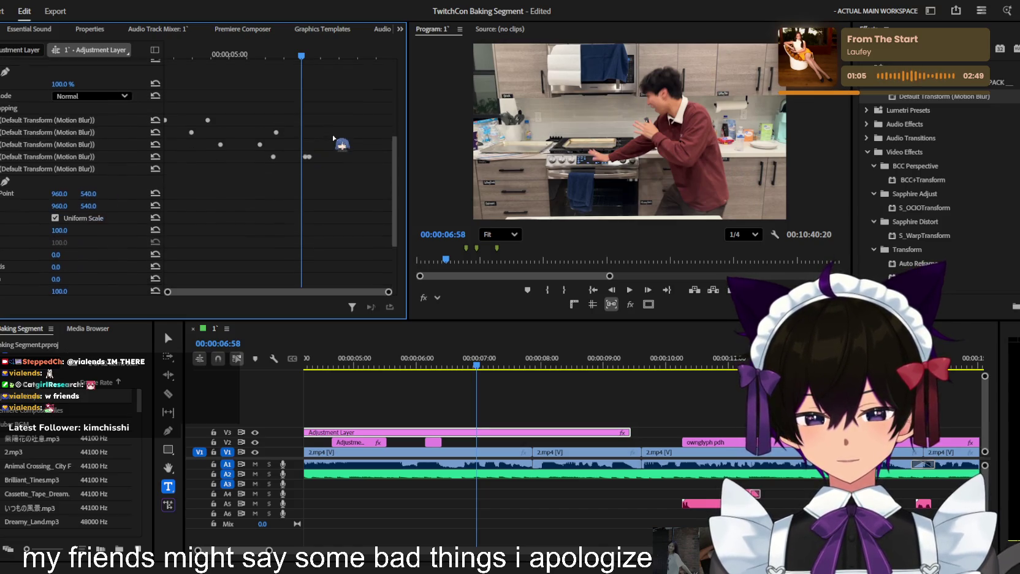
drag(293, 60, 305, 59)
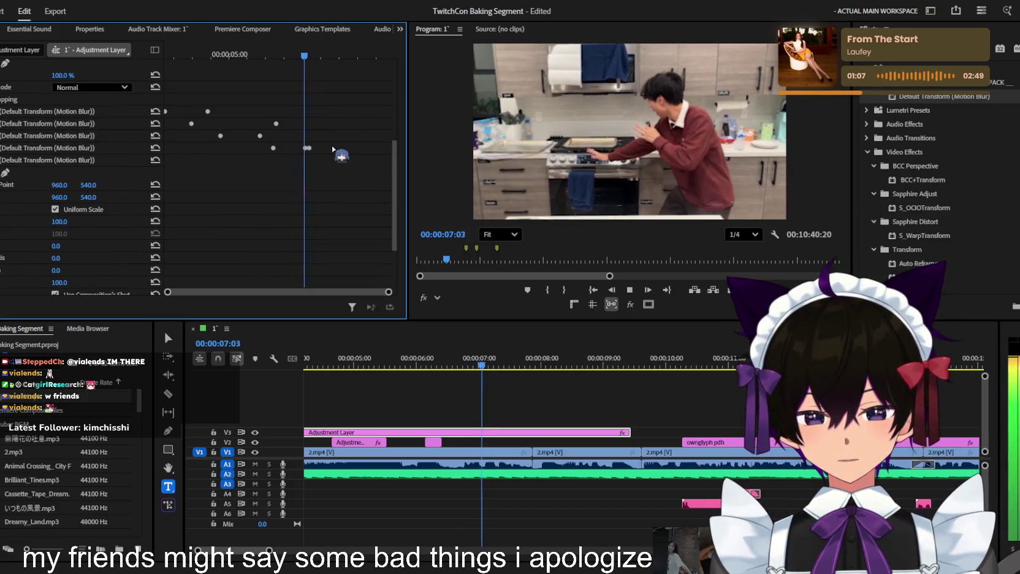
scroll(321, 149, down, 3)
scroll(221, 126, up, 2)
scroll(331, 158, down, 2)
scroll(332, 157, down, 1)
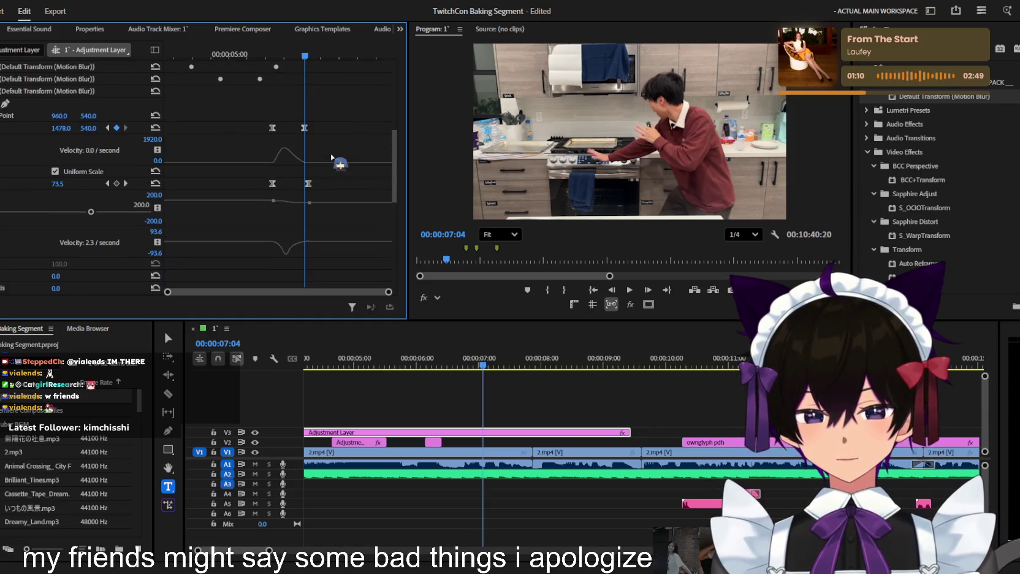
click(126, 184)
scroll(342, 190, up, 2)
mouse_move(388, 292)
mouse_down()
mouse_move(355, 292)
mouse_move(388, 292)
mouse_up()
click(266, 230)
scroll(279, 210, down, 4)
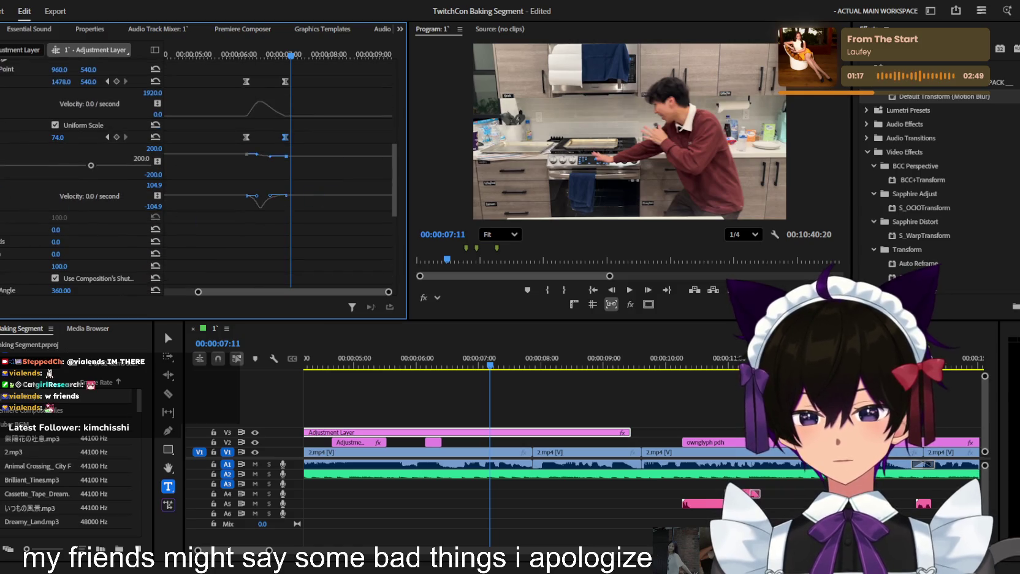
scroll(279, 184, up, 3)
scroll(279, 184, up, 2)
Keyframe Scale at 06:53 to 111 as a punch-in, nudge it later, and review it
mouse_move(296, 62)
mouse_down()
mouse_move(277, 61)
mouse_move(300, 55)
mouse_up()
click(116, 176)
drag(60, 176, 66, 176)
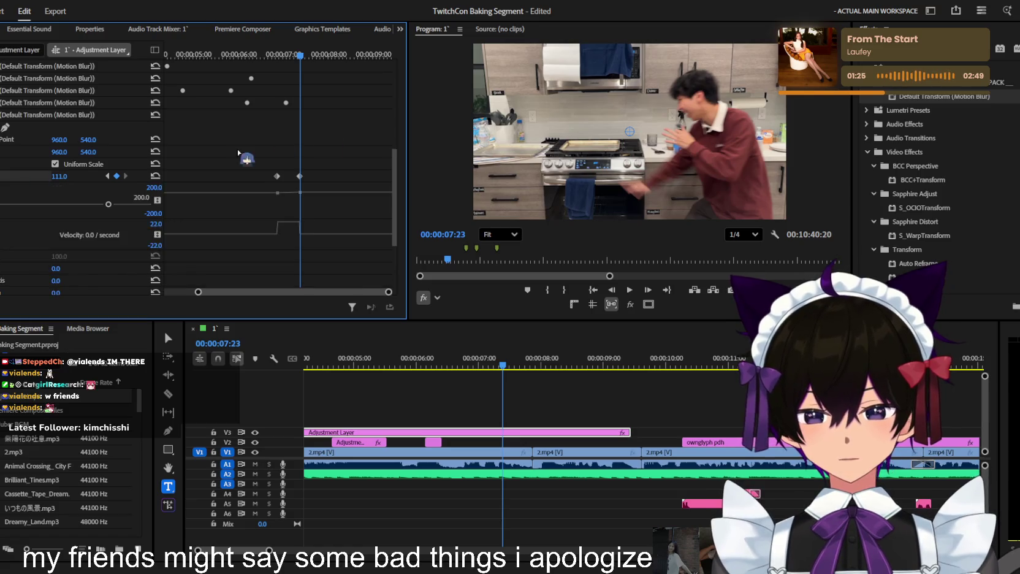
scroll(306, 154, down, 1)
mouse_move(301, 146)
mouse_down()
mouse_move(308, 195)
mouse_move(282, 202)
mouse_up()
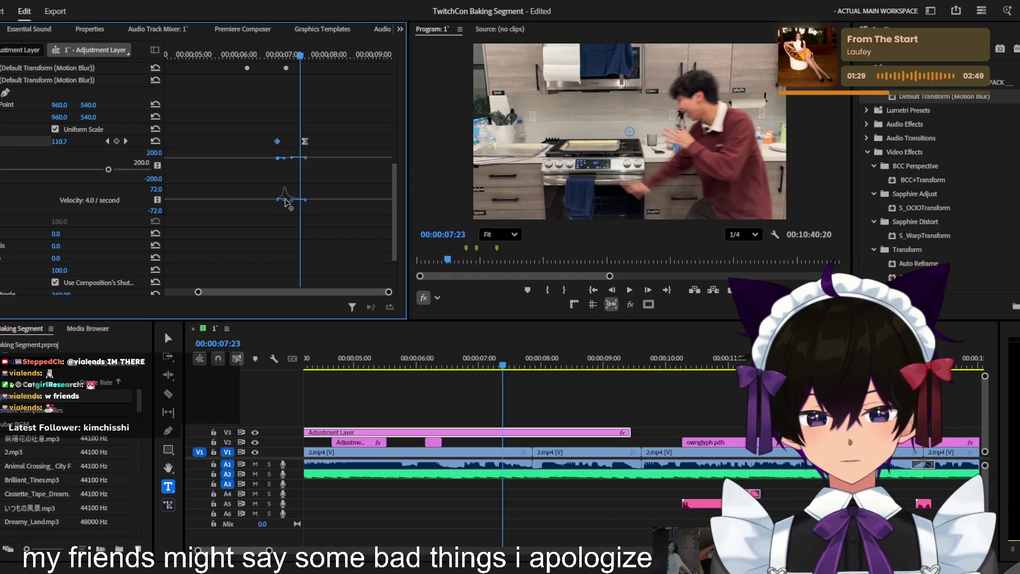
drag(300, 55, 289, 55)
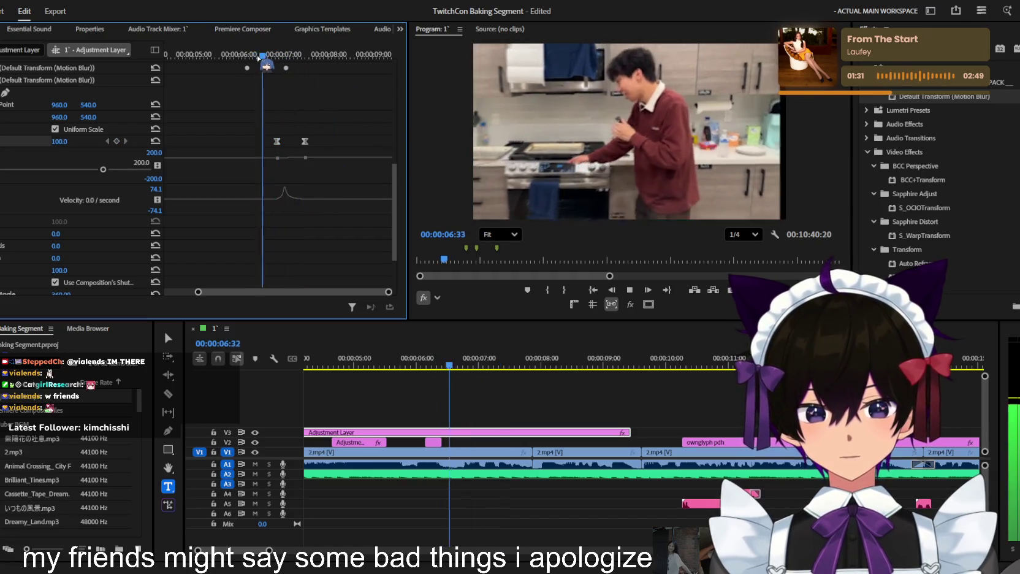
scroll(294, 143, up, 3)
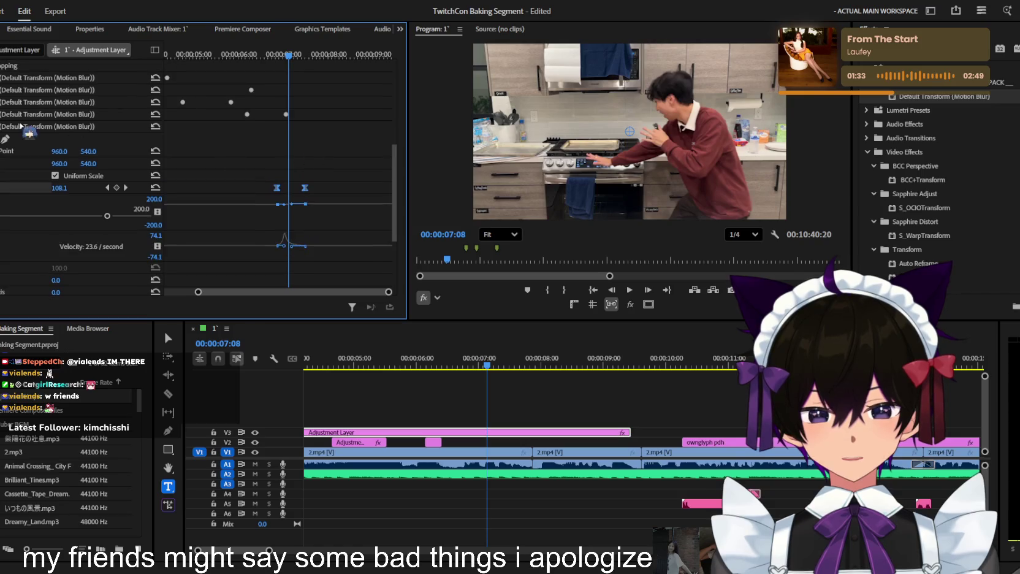
Delete that punch-in Default Transform and move the Adjustment Layer up to a new V4 track
click(5, 116)
key(Delete)
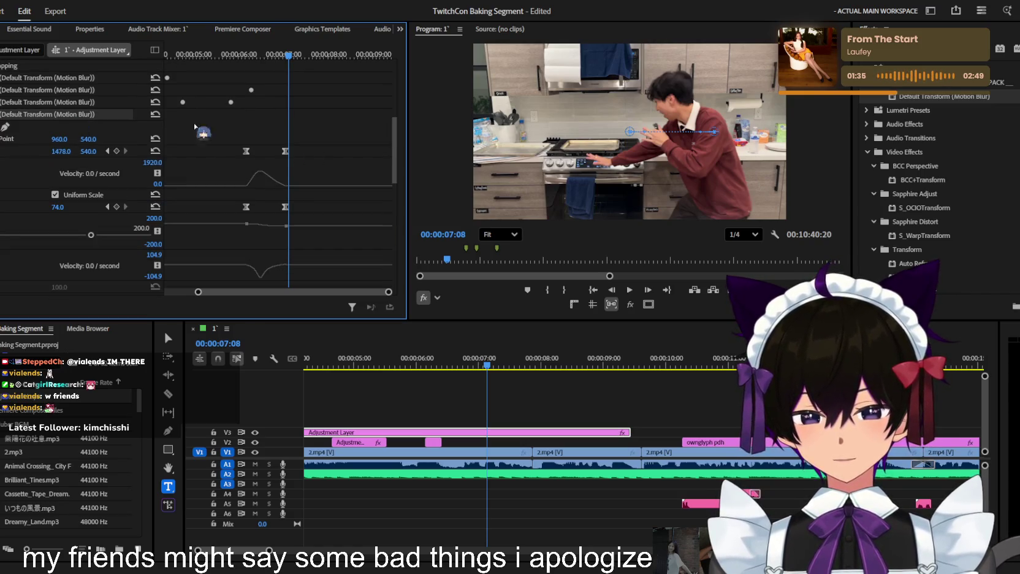
drag(288, 54, 293, 56)
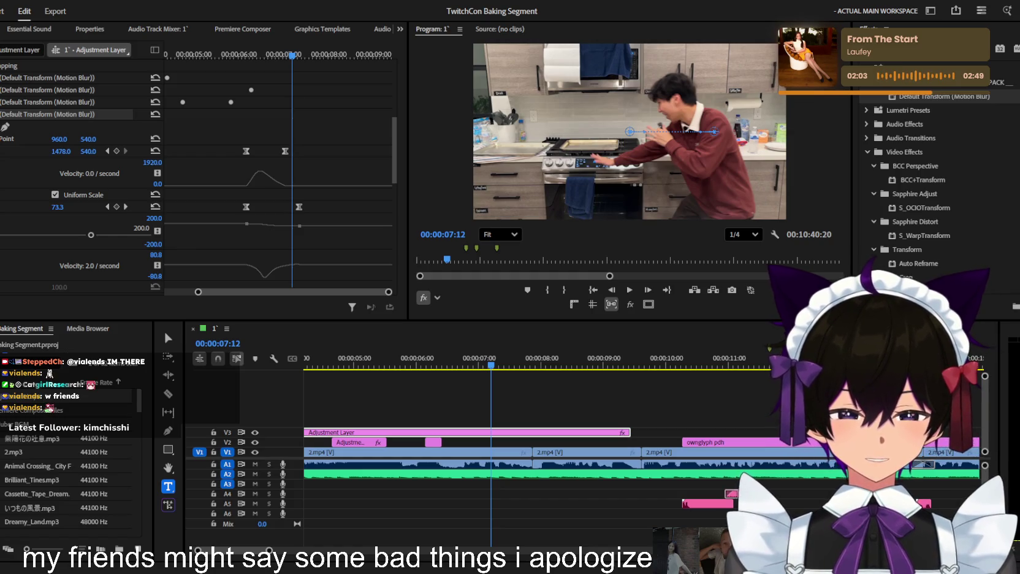
scroll(593, 415, down, 3)
drag(509, 432, 509, 409)
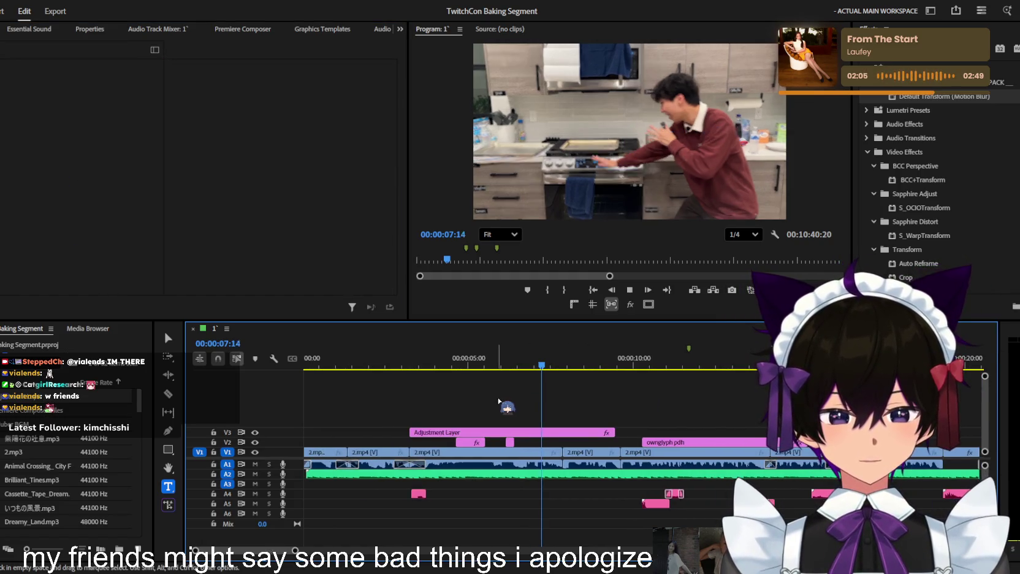
Play the sequence from the start to review the adjustment layer and clips
click(538, 366)
key(Home)
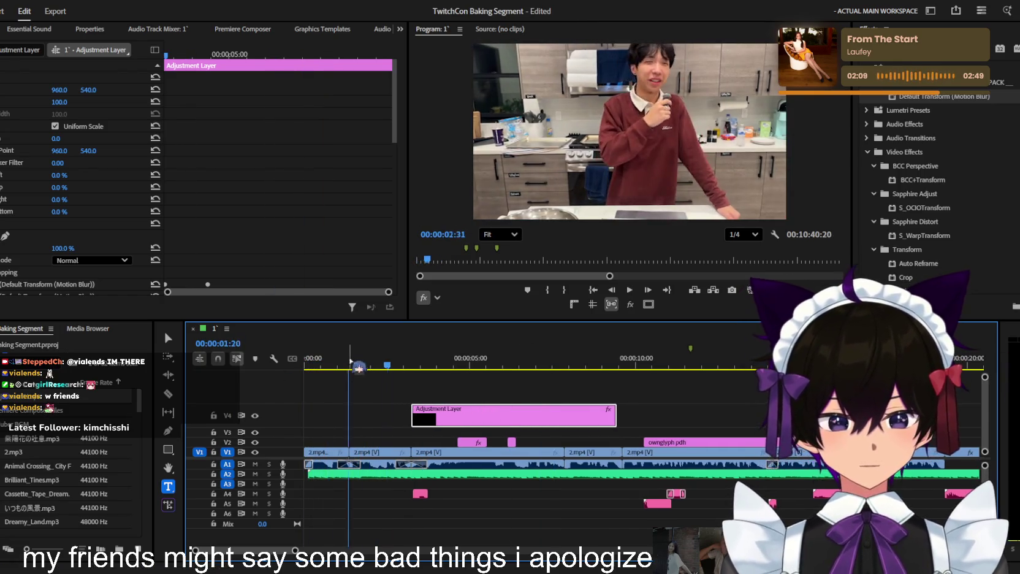
key(Home)
click(335, 477)
scroll(336, 429, up, 2)
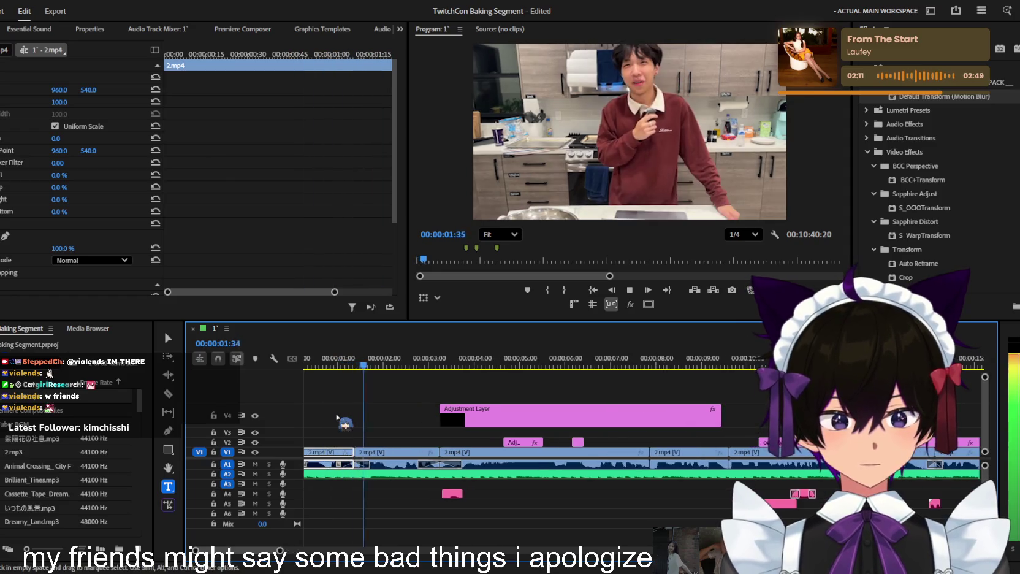
scroll(336, 419, up, 2)
scroll(336, 421, down, 3)
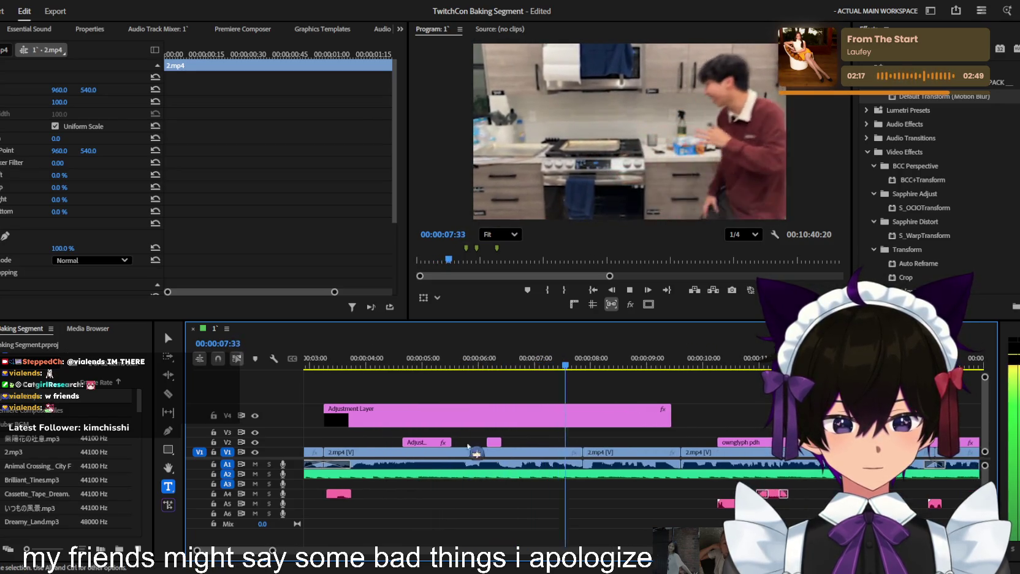
key(space)
scroll(490, 442, up, 2)
click(488, 442)
key(space)
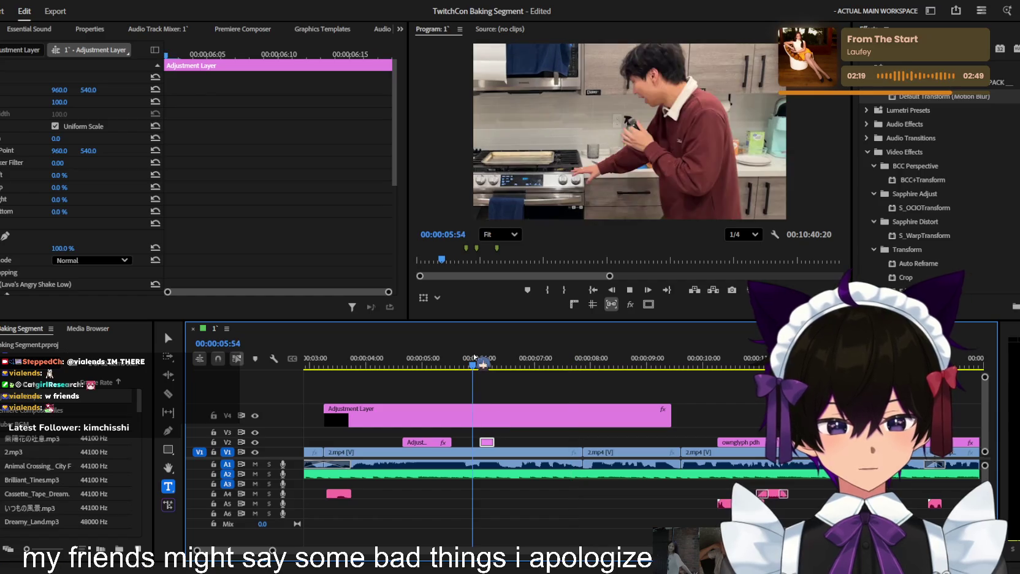
scroll(571, 445, down, 1)
scroll(563, 437, down, 2)
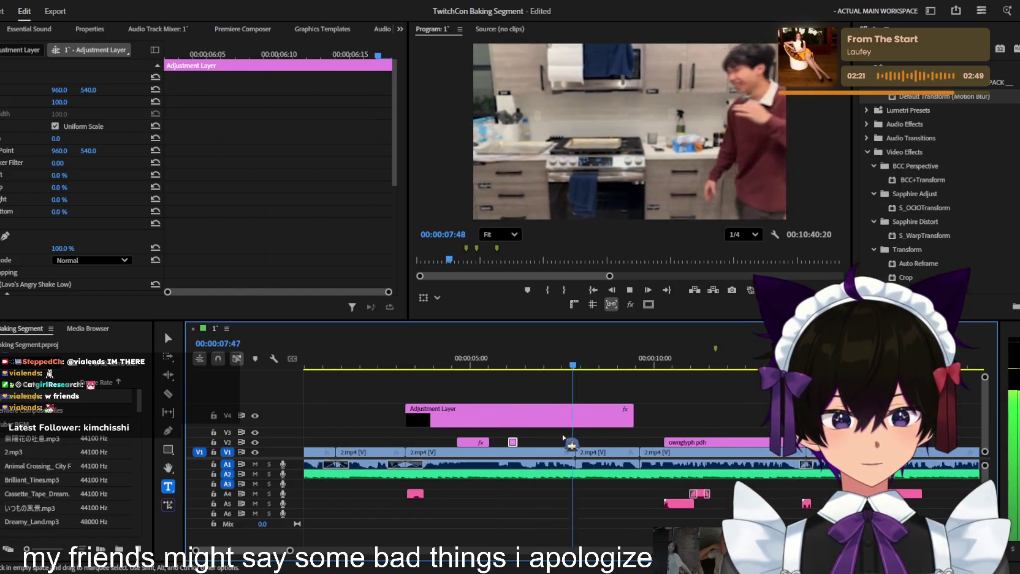
scroll(634, 437, up, 2)
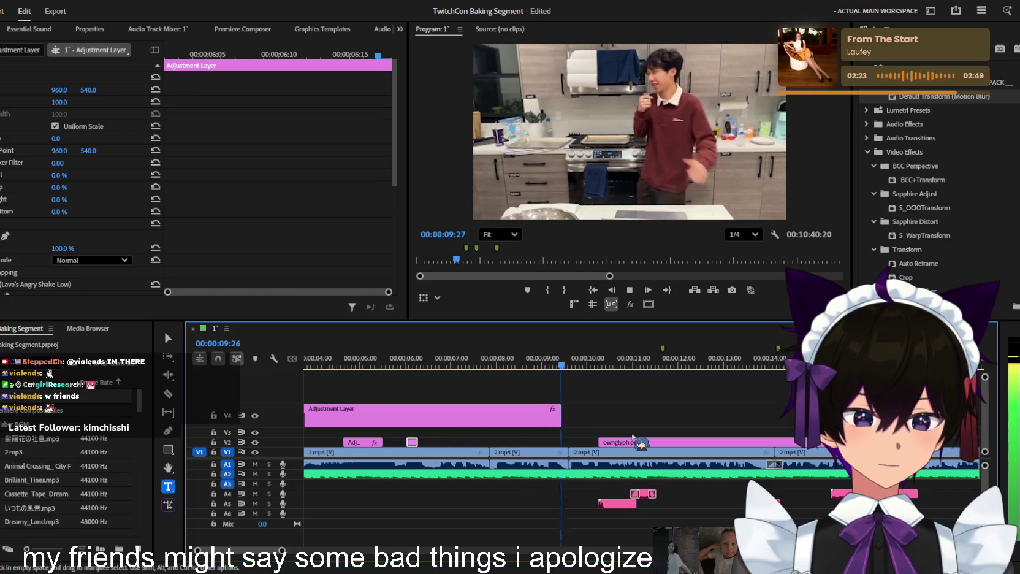
Trim the V4 adjustment layer's end earlier, review it, and shorten the 2.mp4 clip's end
mouse_move(568, 412)
mouse_down()
mouse_move(579, 411)
mouse_move(568, 412)
mouse_up()
key(space)
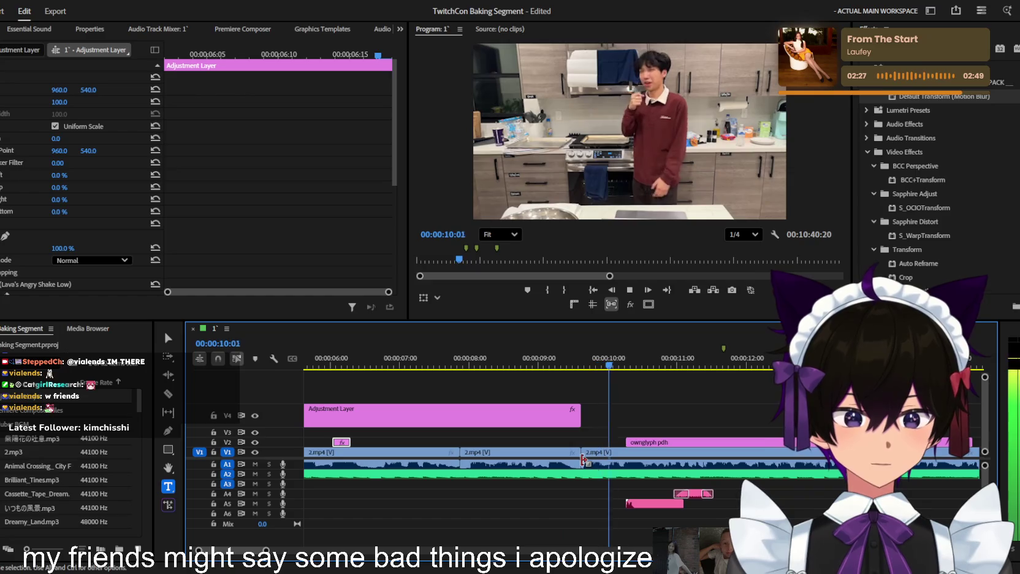
scroll(579, 452, up, 2)
scroll(579, 453, down, 2)
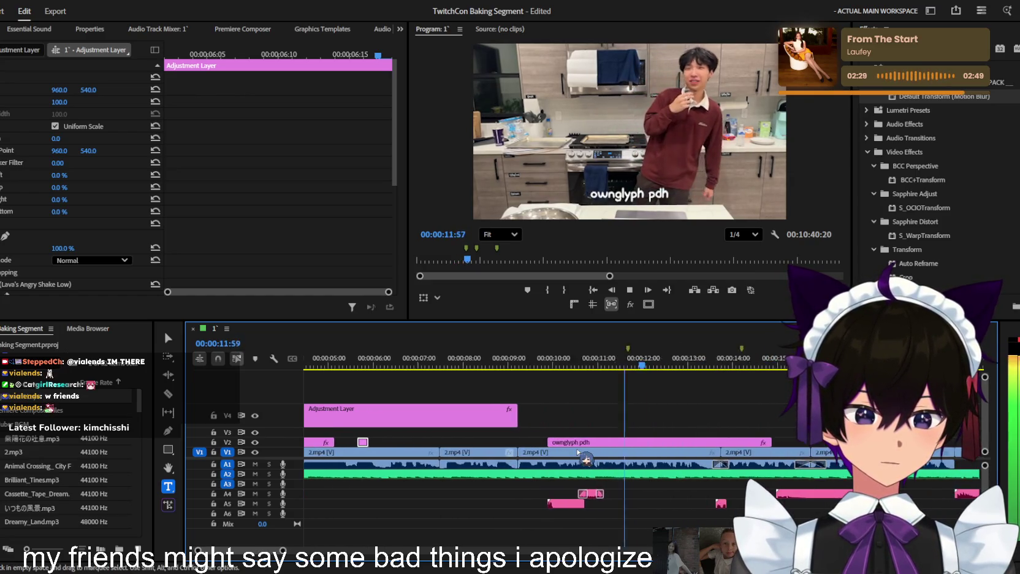
scroll(570, 452, down, 2)
scroll(565, 452, up, 1)
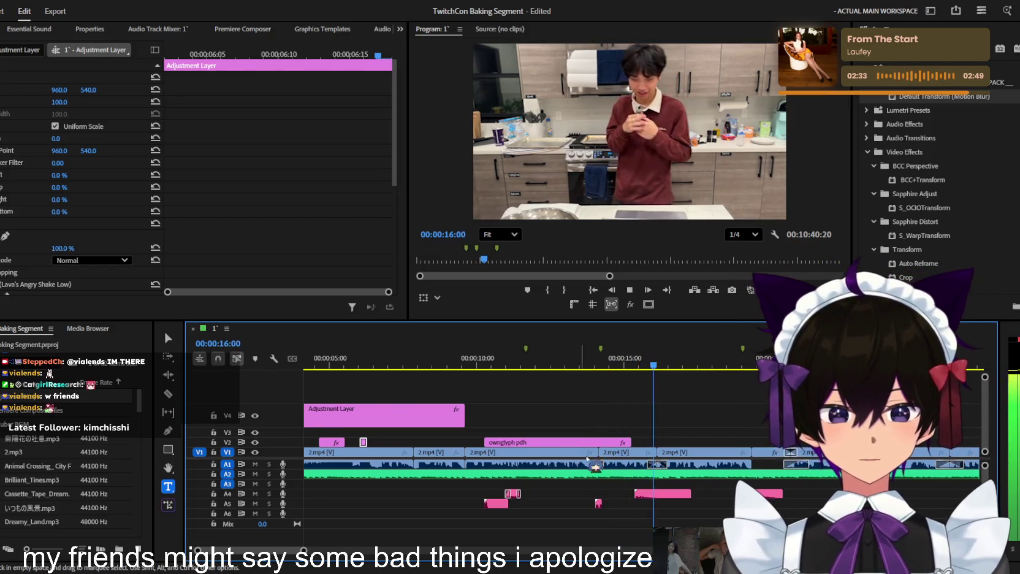
scroll(587, 458, up, 3)
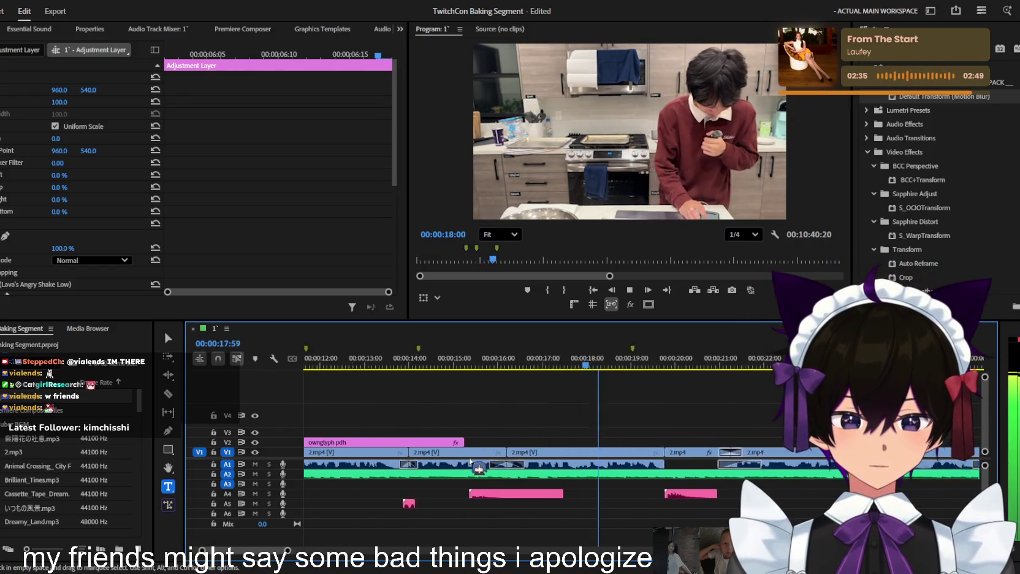
scroll(521, 460, down, 3)
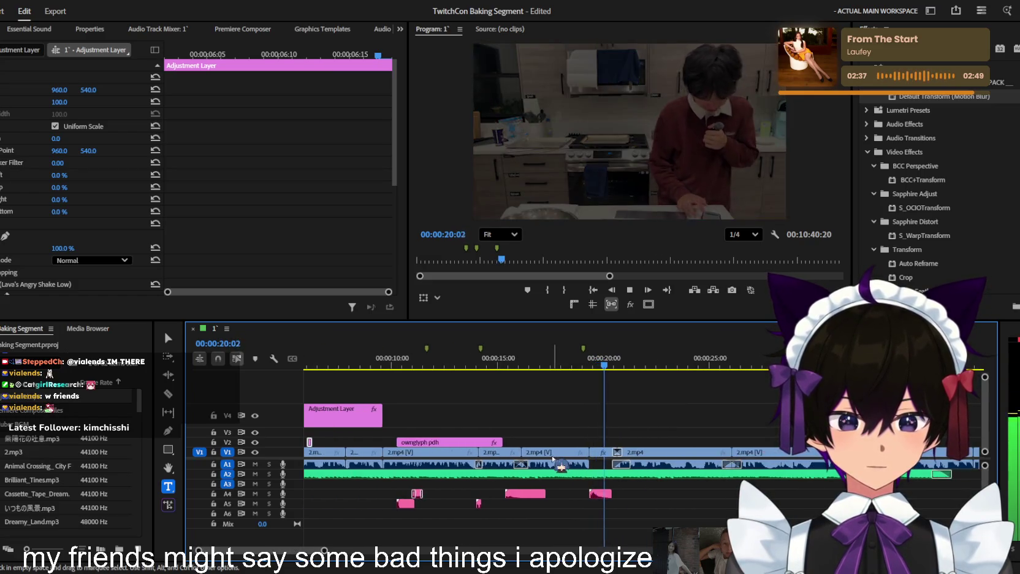
scroll(558, 461, up, 3)
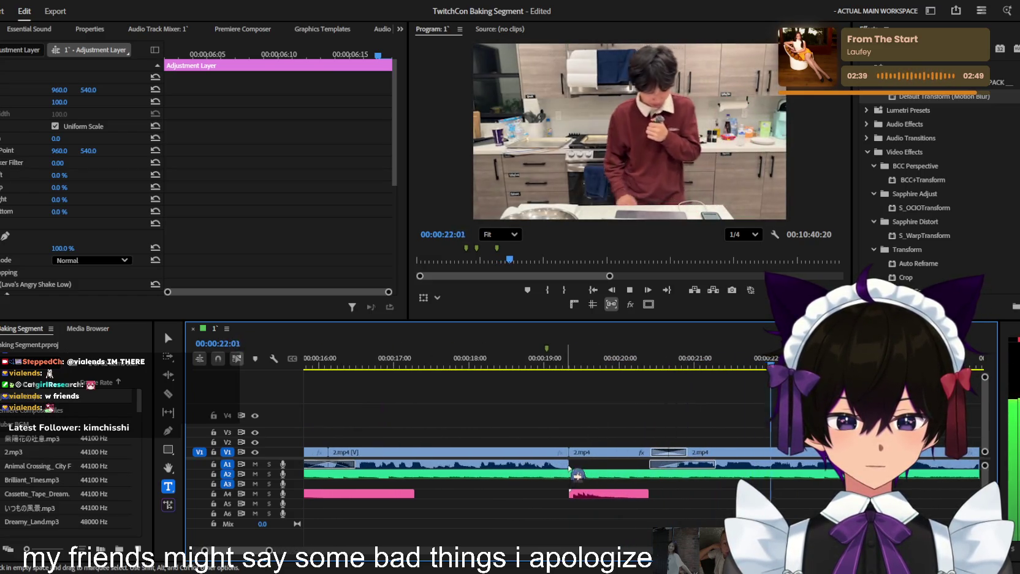
mouse_move(569, 468)
mouse_down()
mouse_move(590, 465)
mouse_move(577, 465)
mouse_up()
Review the shortened 2.mp4 cut from about 19:35 and save the project
scroll(521, 466, down, 2)
scroll(466, 467, up, 2)
scroll(557, 469, up, 2)
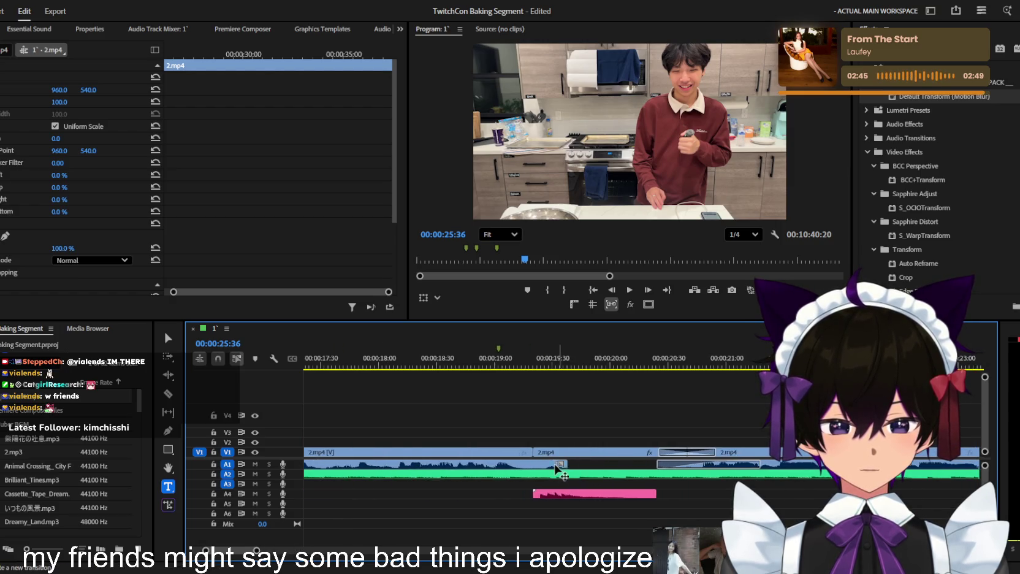
click(519, 367)
key(space)
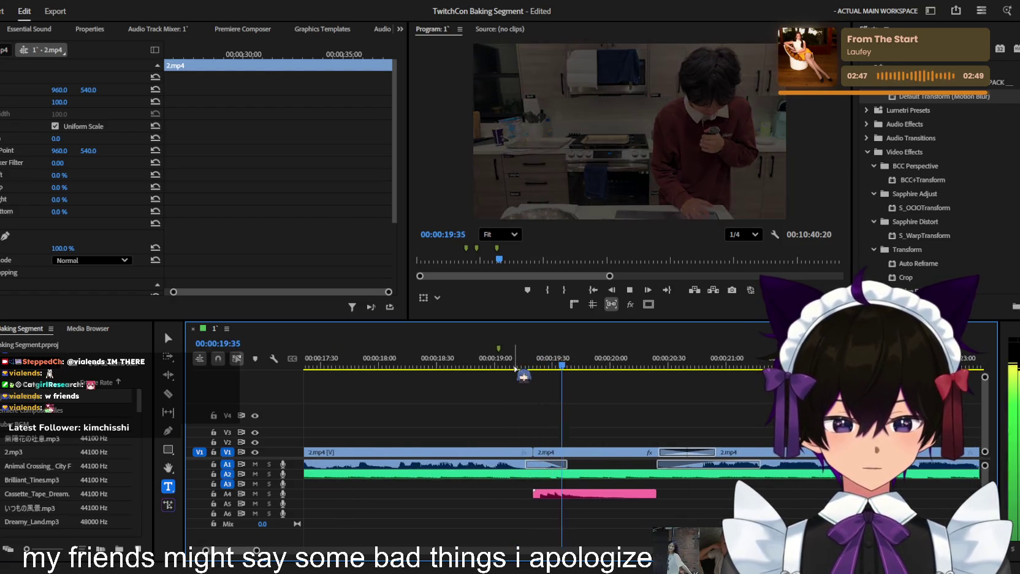
key(space)
scroll(648, 417, down, 2)
key(ctrl+s)
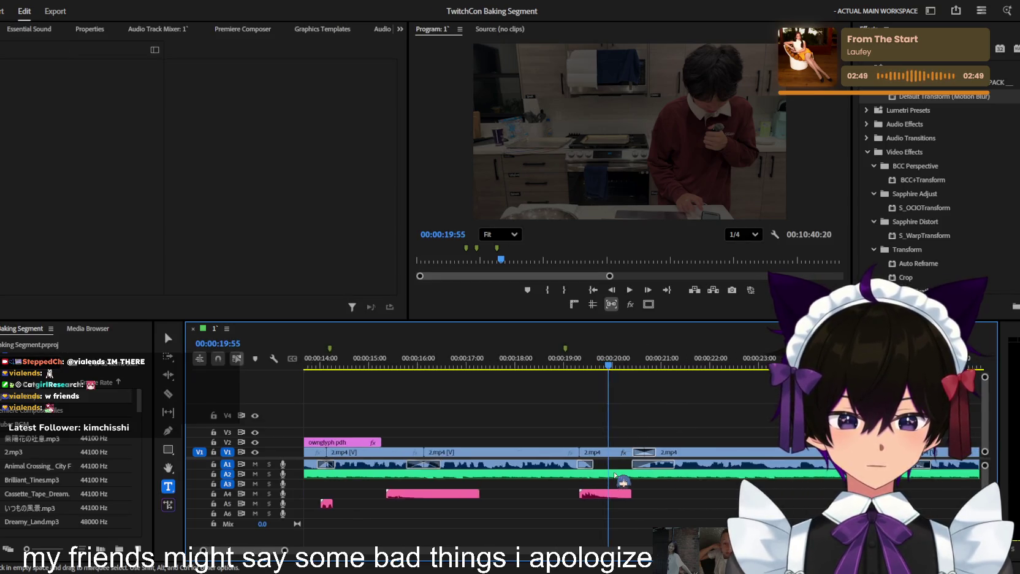
scroll(615, 475, down, 2)
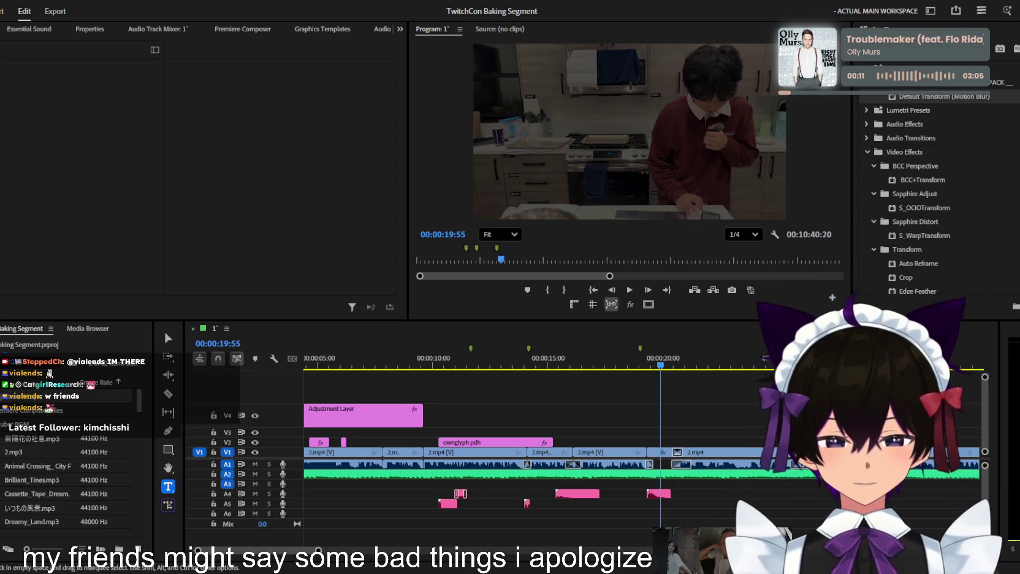
click(388, 405)
key(Home)
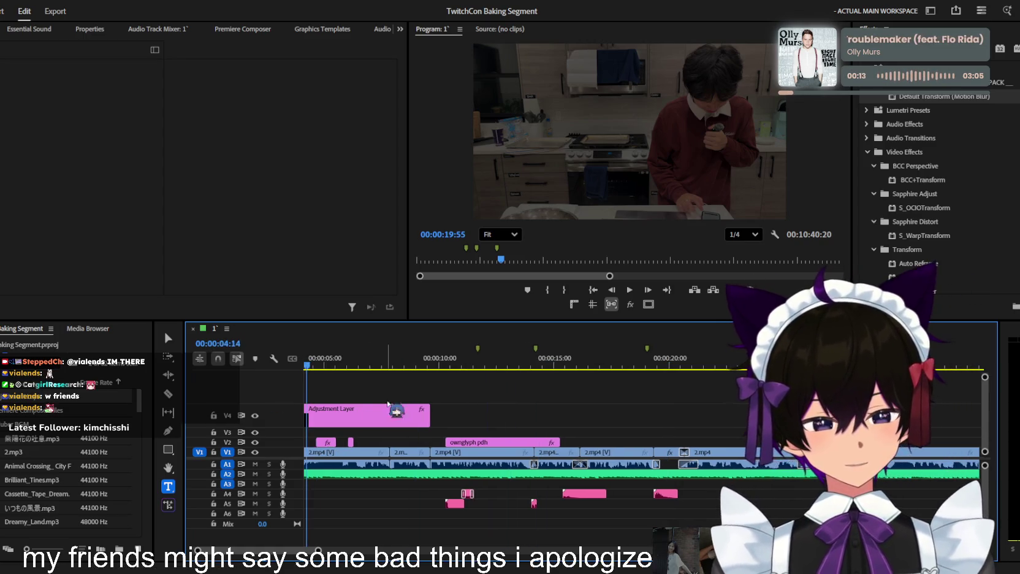
key(minus)
key(j)
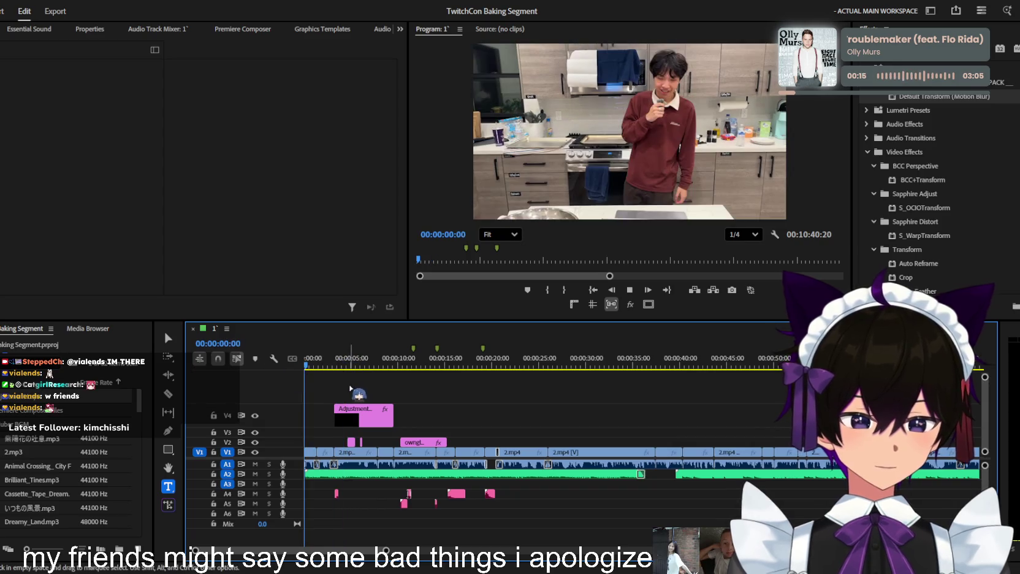
key(equal)
key(equal)
key(equal)
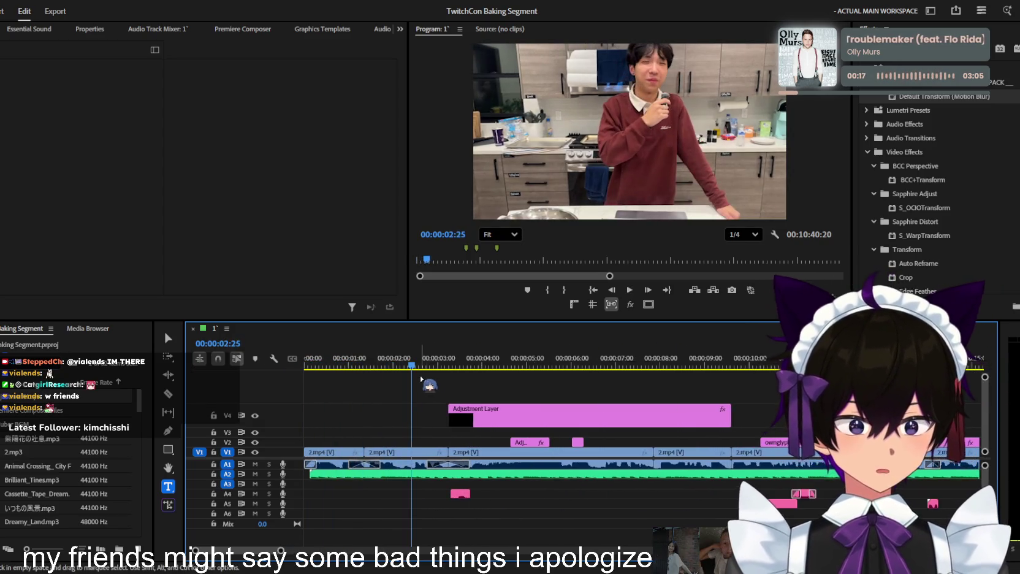
key(minus)
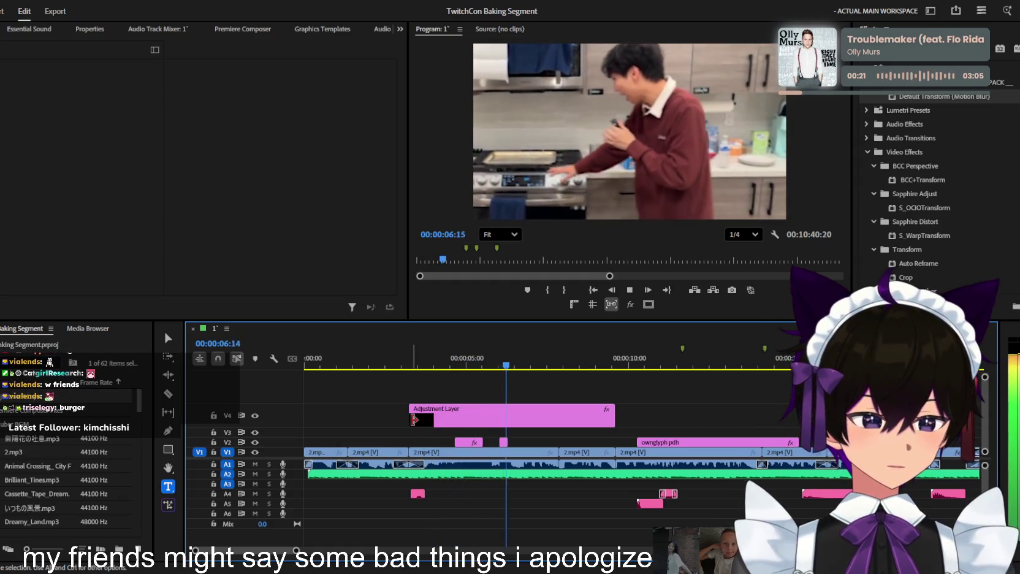
key(minus)
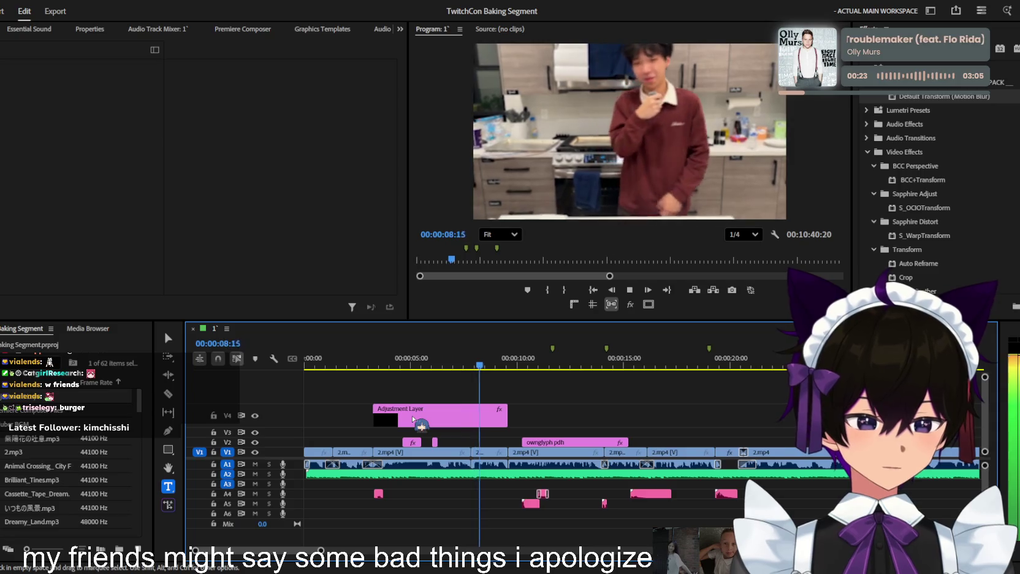
key(minus)
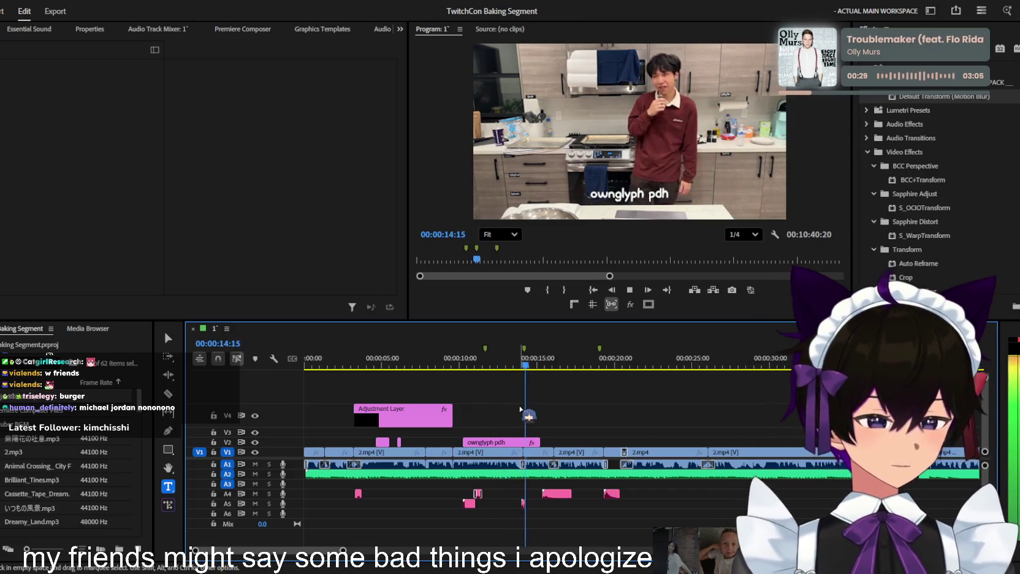
key(equal)
key(equal)
key(space)
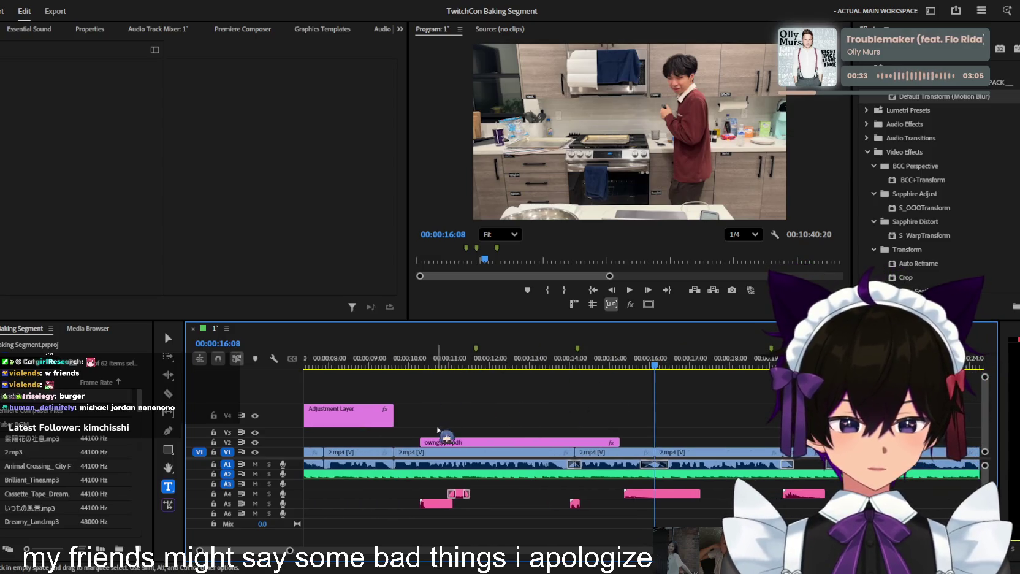
Move the ownglyph pdh caption to V4, park at its start, and add SE_Mess_Paper on A6
drag(469, 442, 469, 415)
click(439, 366)
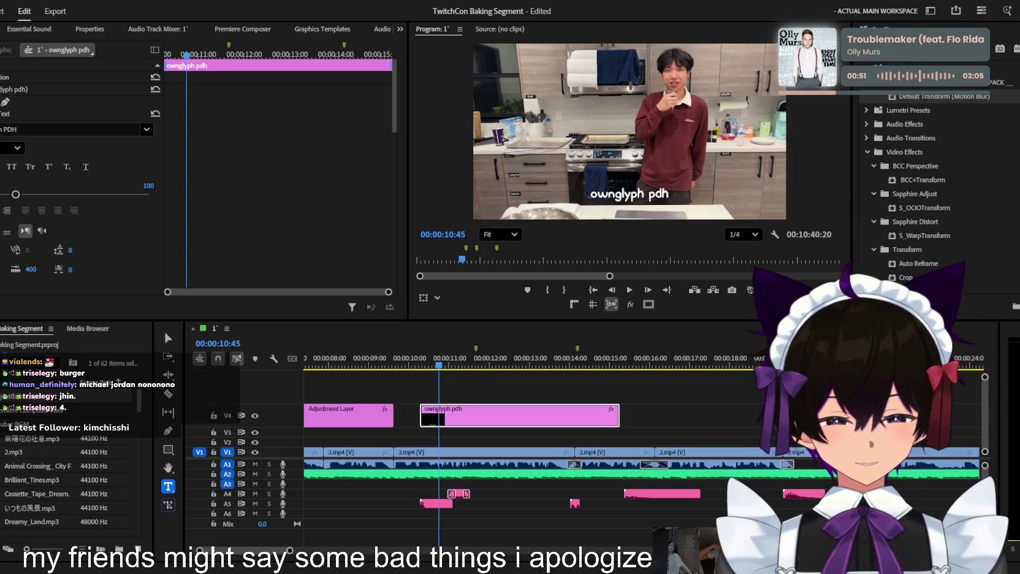
click(455, 518)
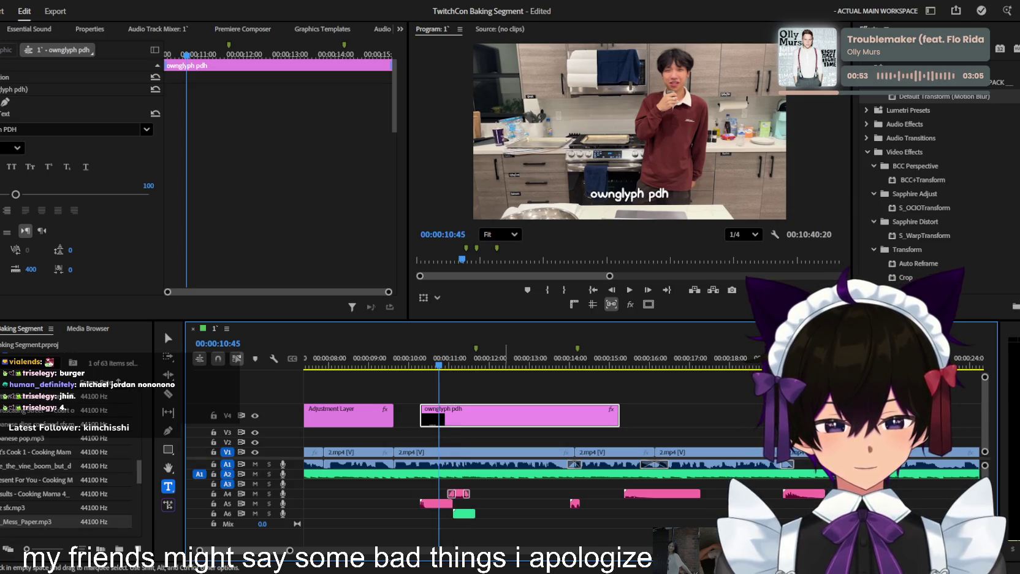
Hear the paper sound, then drop SE_turn_page onto A3 under the caption
key(=)
key(space)
key(space)
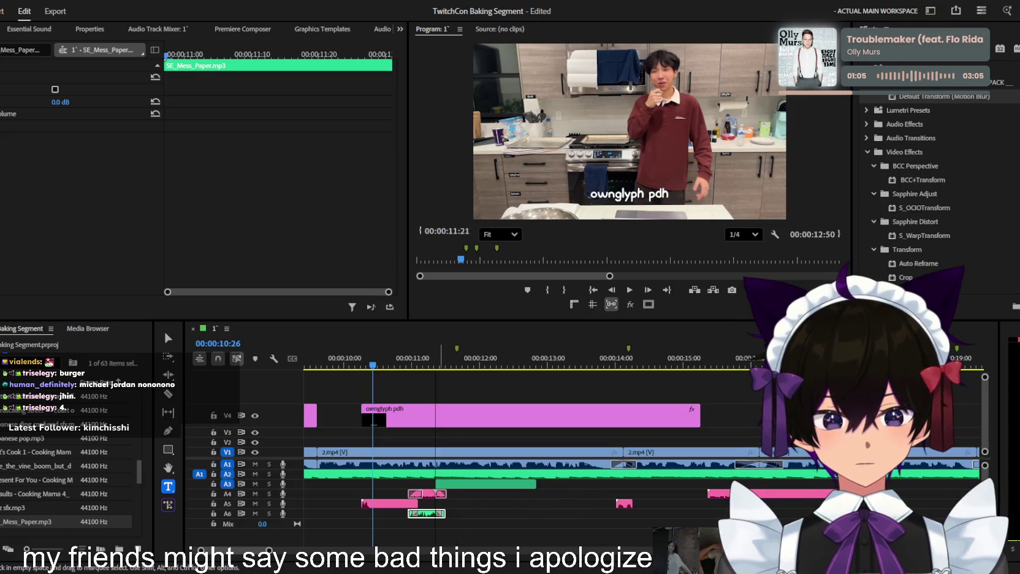
drag(437, 490, 483, 494)
Undo the stray A5 clip and the SE_Mess_Paper clip, previewing the page-turn sound from 10:48
key(ctrl+z)
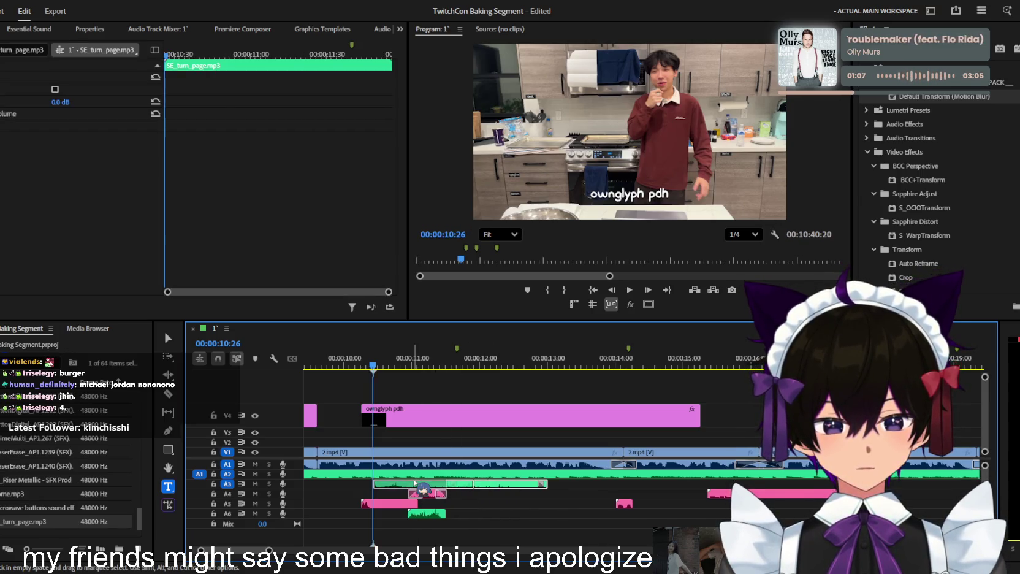
key(ctrl+z)
key(space)
key(space)
key(ctrl+z)
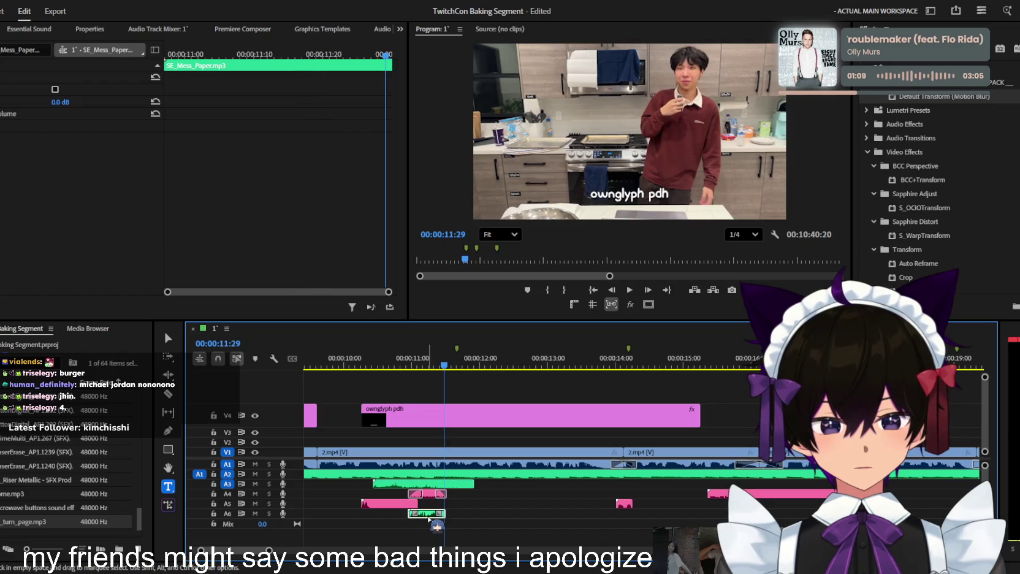
click(343, 362)
key(space)
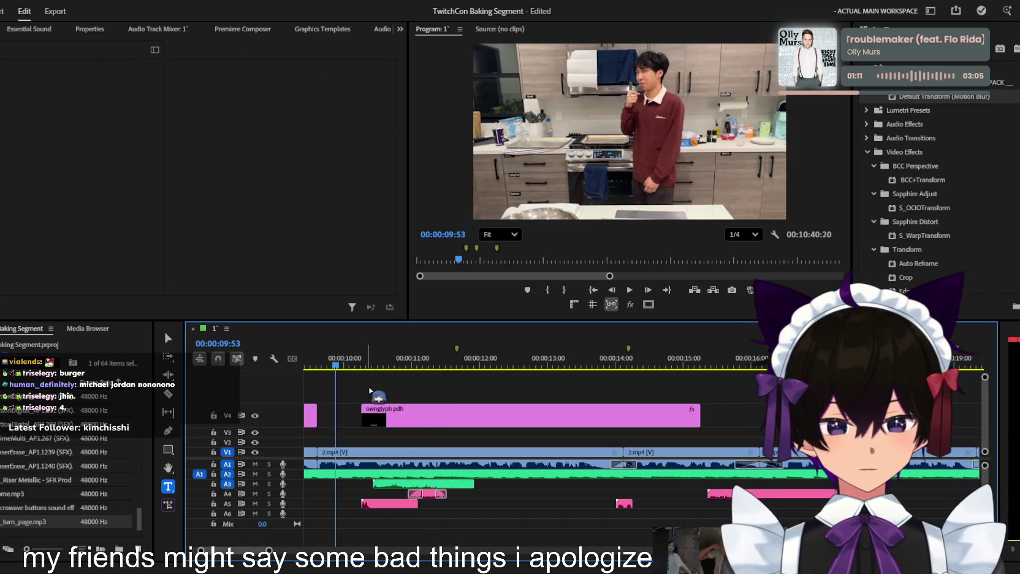
Select the SE_turn_page clip on A3 and play it with the caption, zooming around it
key(minus)
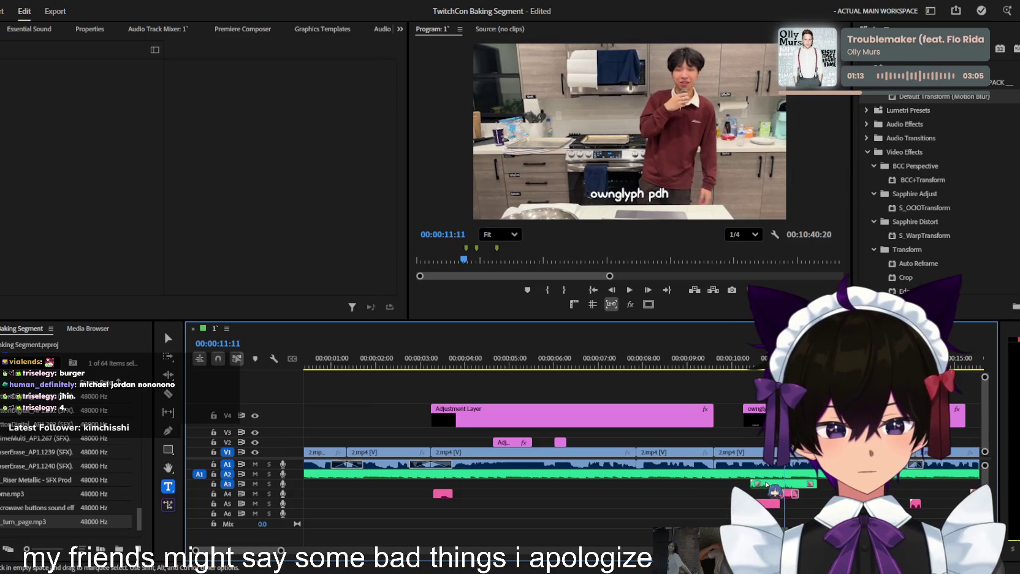
click(821, 484)
key(space)
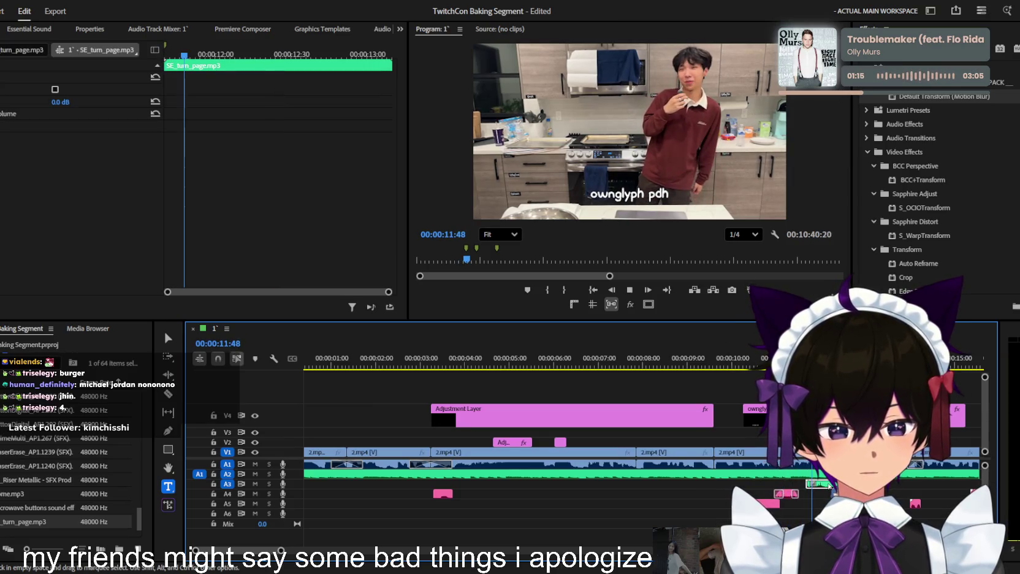
key(equal)
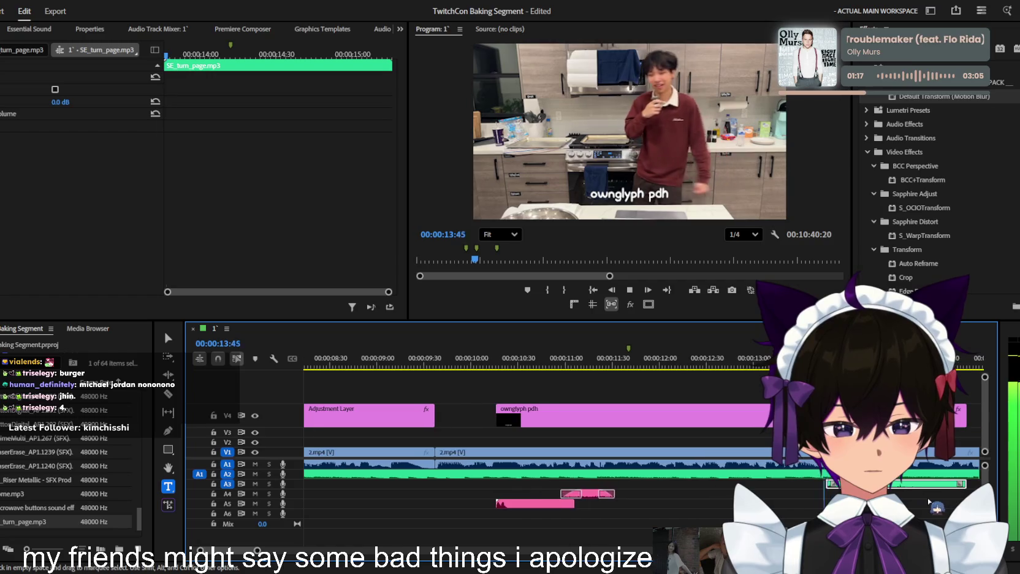
key(minus)
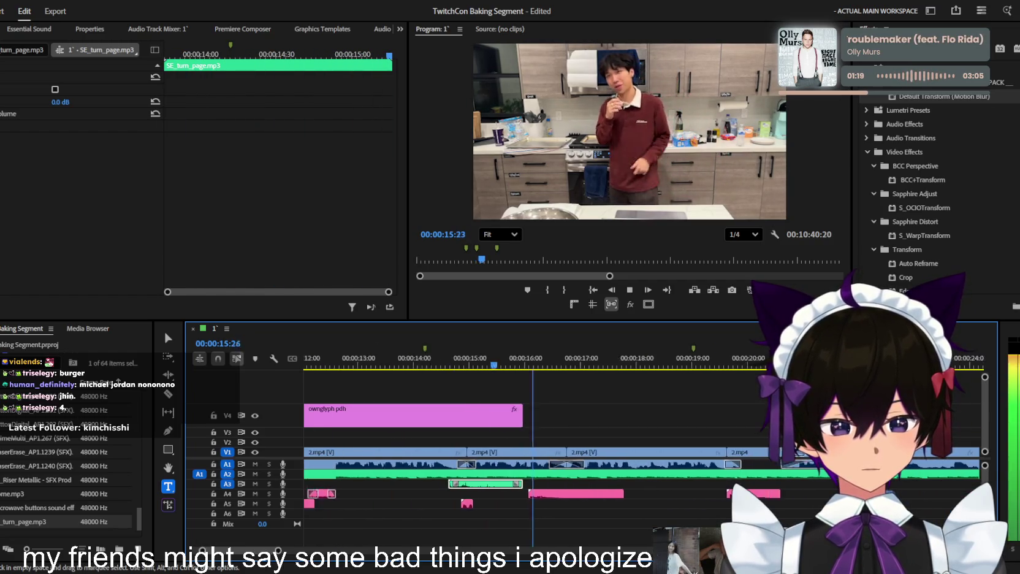
click(498, 493)
Zoom out to the whole sequence, save the project, and play from the start
key(minus)
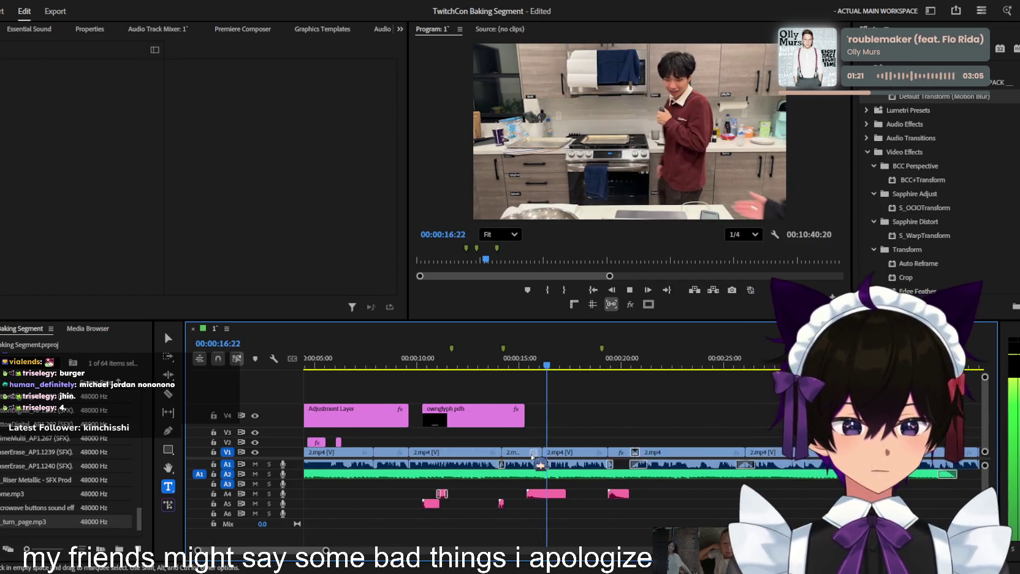
key(minus)
key(ctrl+s)
key(Home)
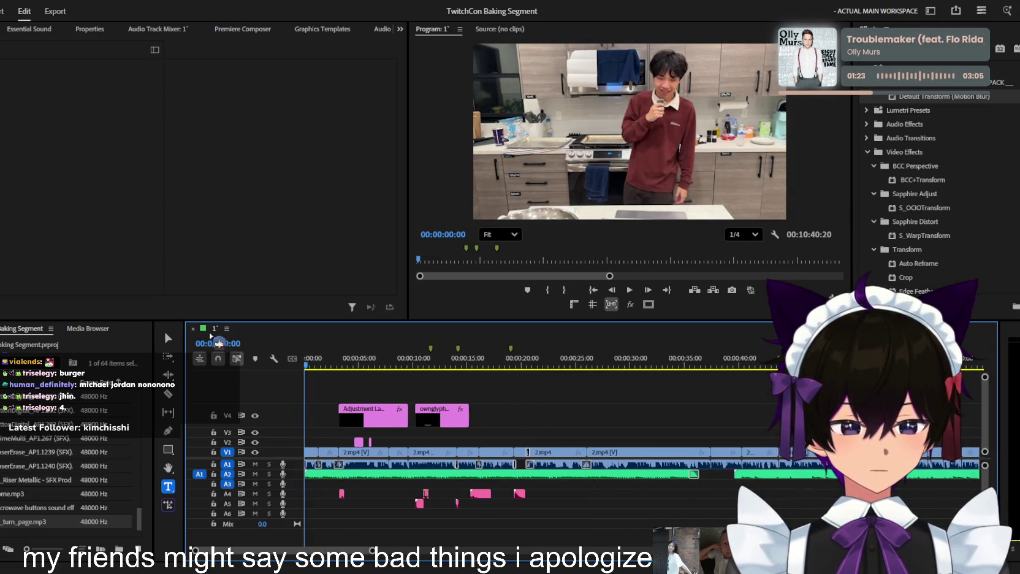
key(space)
key(space)
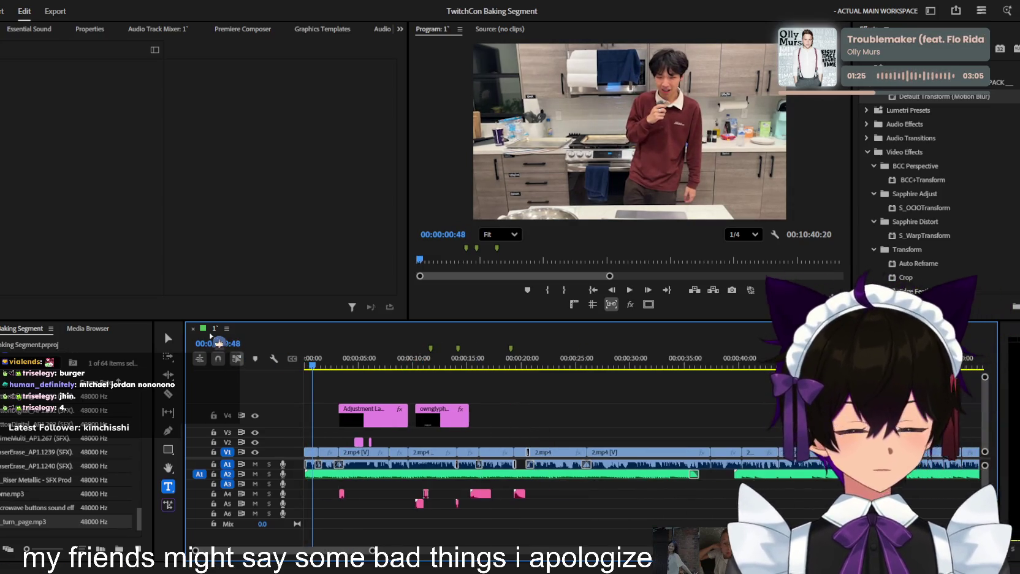
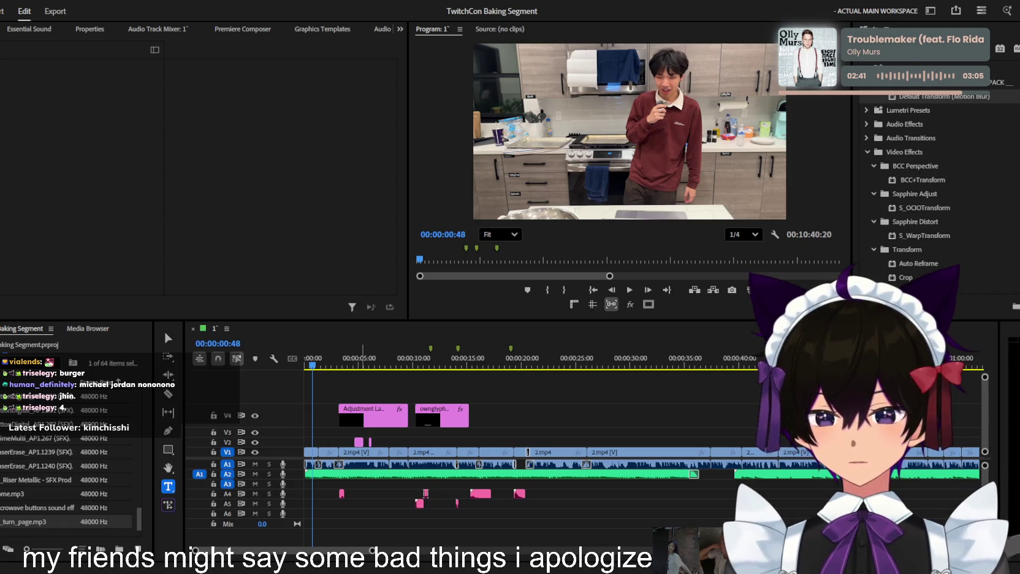
Zoom into the timeline and play back the adjustment layer's existing zoom effect
key(shift+3)
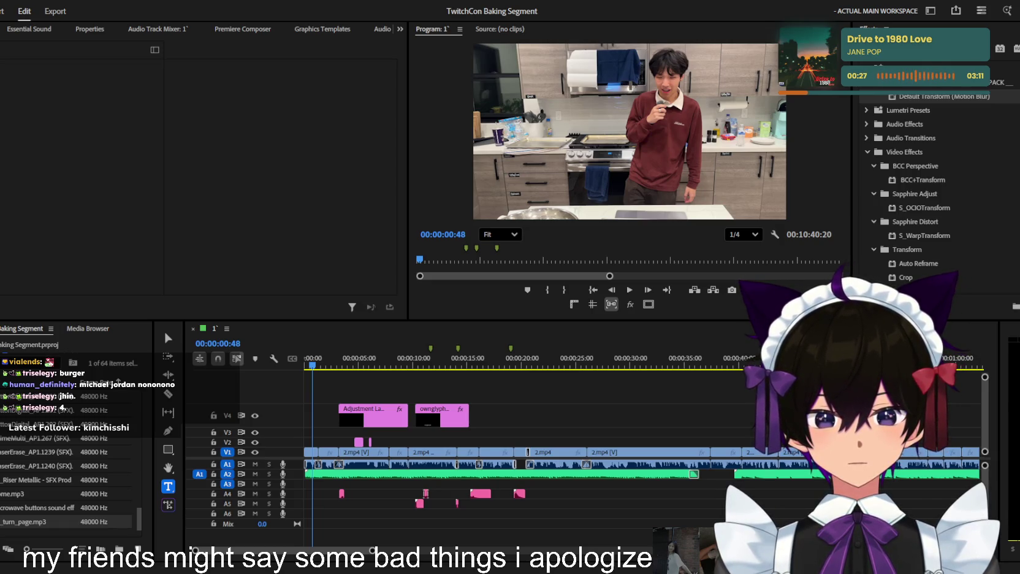
key(shift+3)
key(equal)
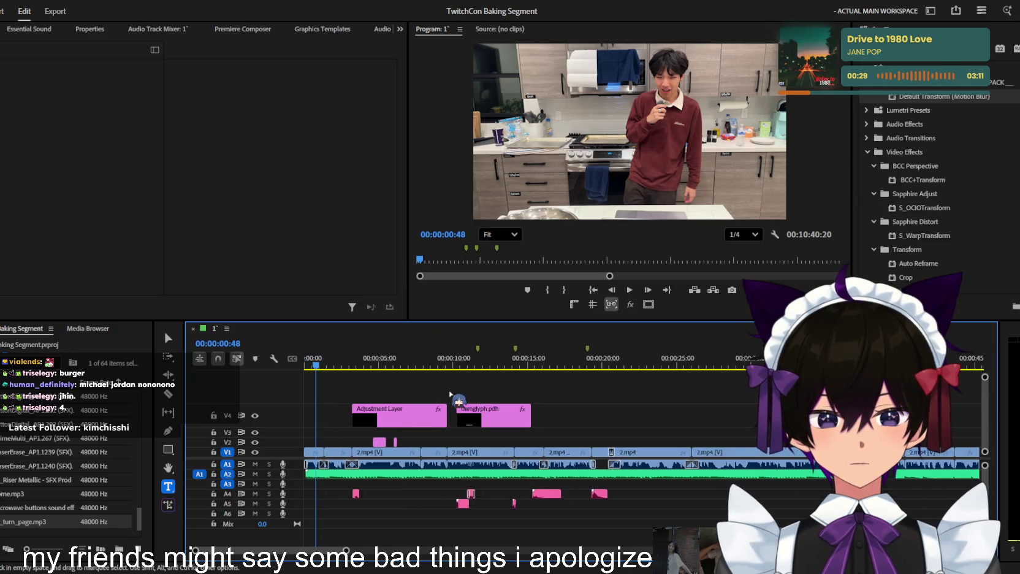
key(space)
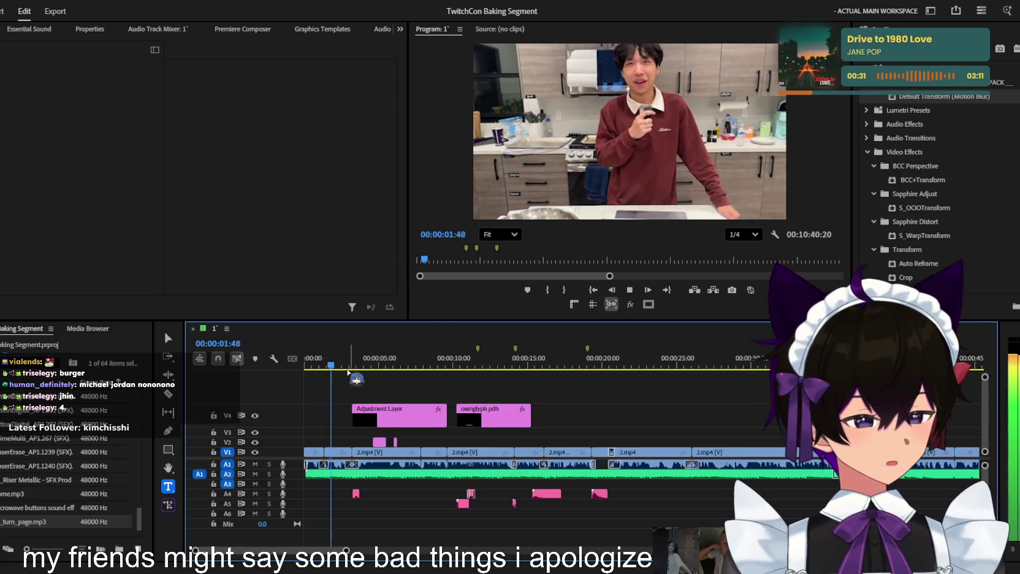
key(equal)
key(equal)
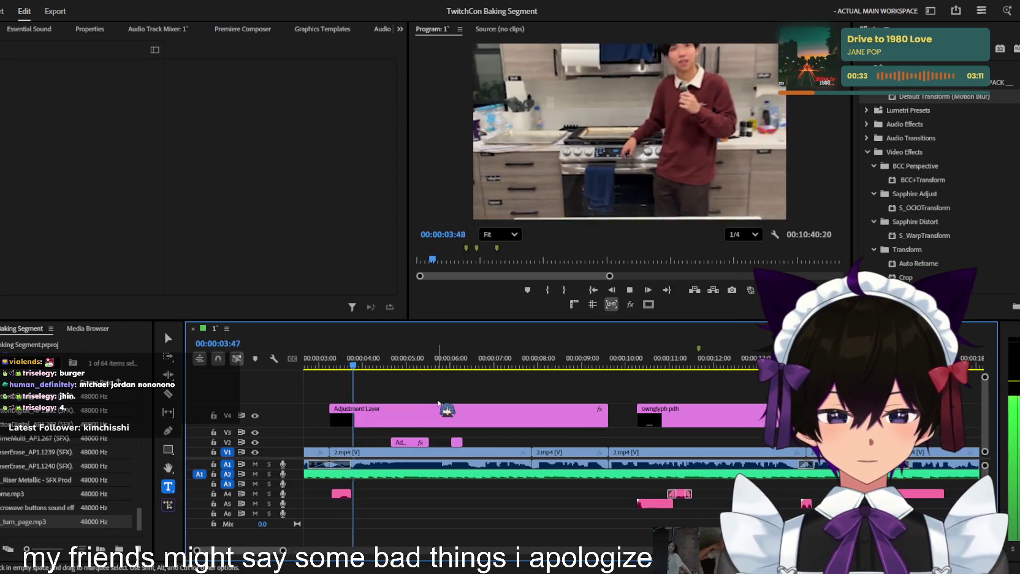
click(437, 412)
key(space)
scroll(237, 222, down, 3)
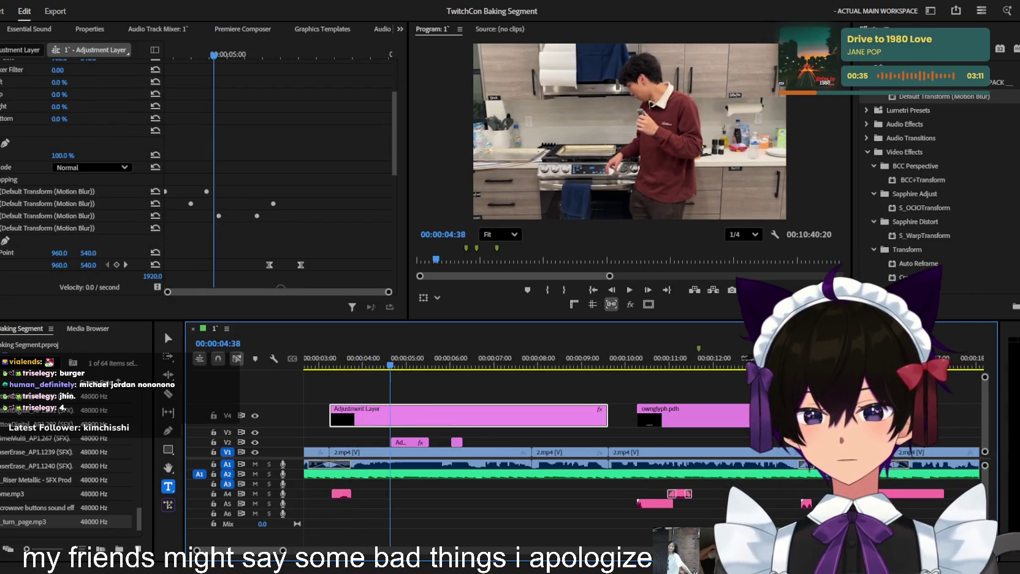
key(Up)
scroll(182, 209, down, 2)
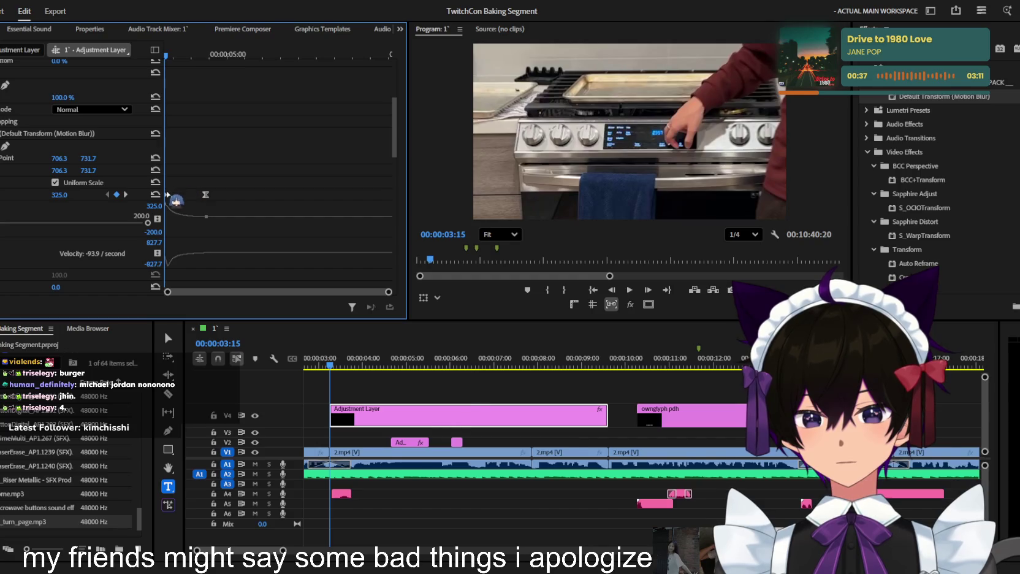
key(space)
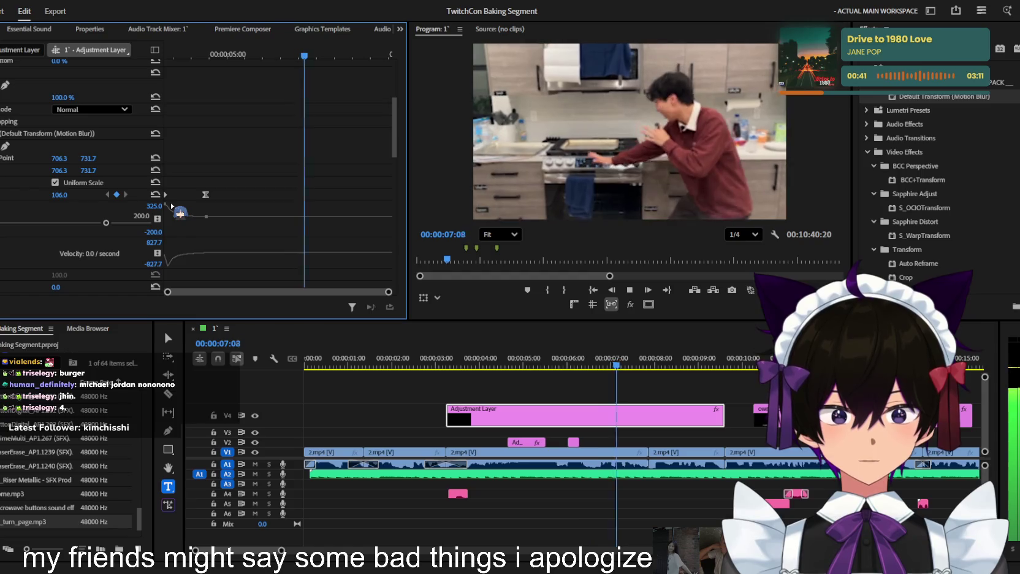
scroll(233, 205, down, 3)
scroll(239, 205, down, 2)
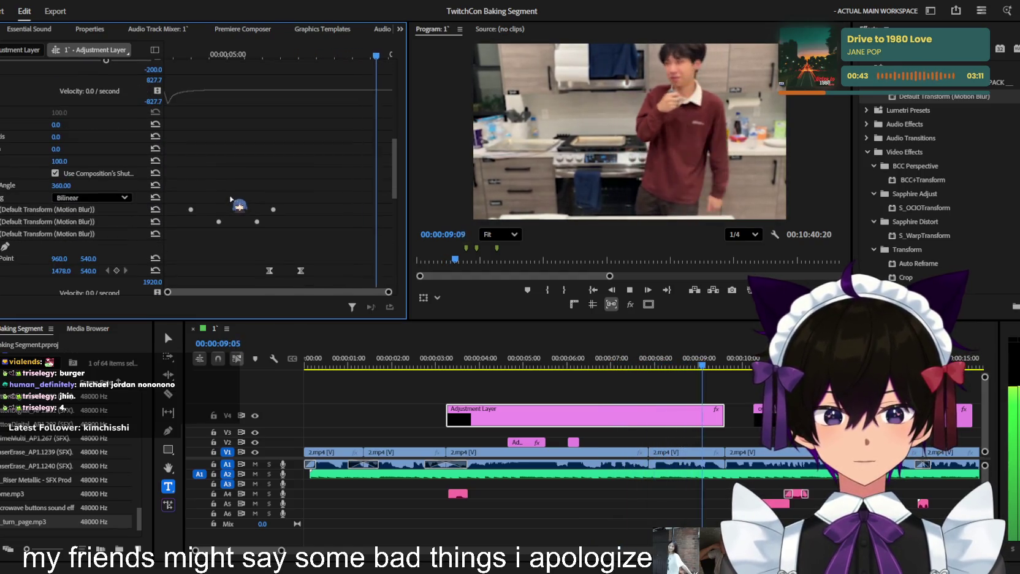
Add a second Default Transform (Motion Blur) to the adjustment layer and keyframe Position at 8:16
click(674, 374)
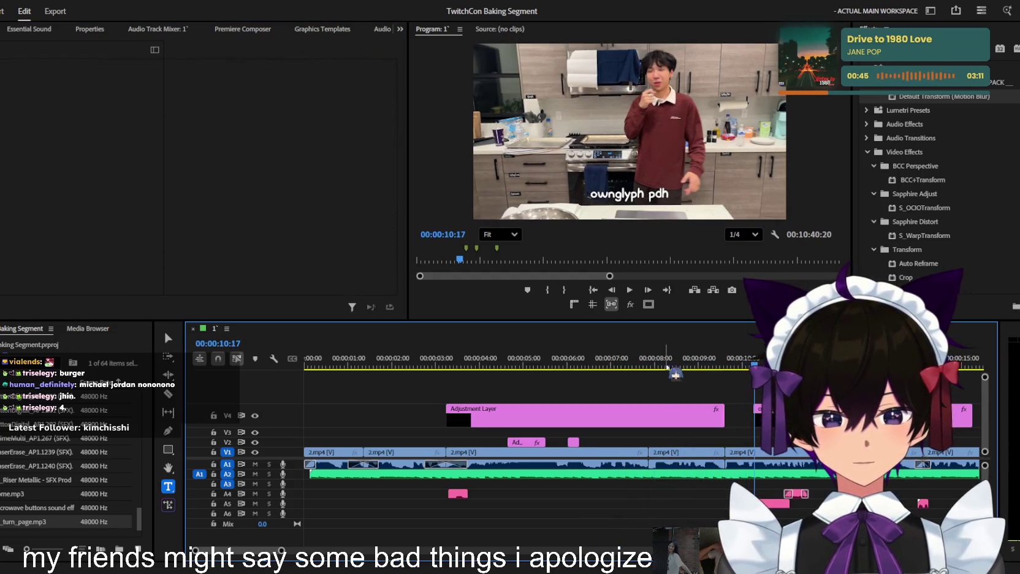
click(684, 366)
click(685, 416)
scroll(321, 184, down, 3)
scroll(321, 186, down, 3)
scroll(320, 186, down, 3)
scroll(320, 188, down, 2)
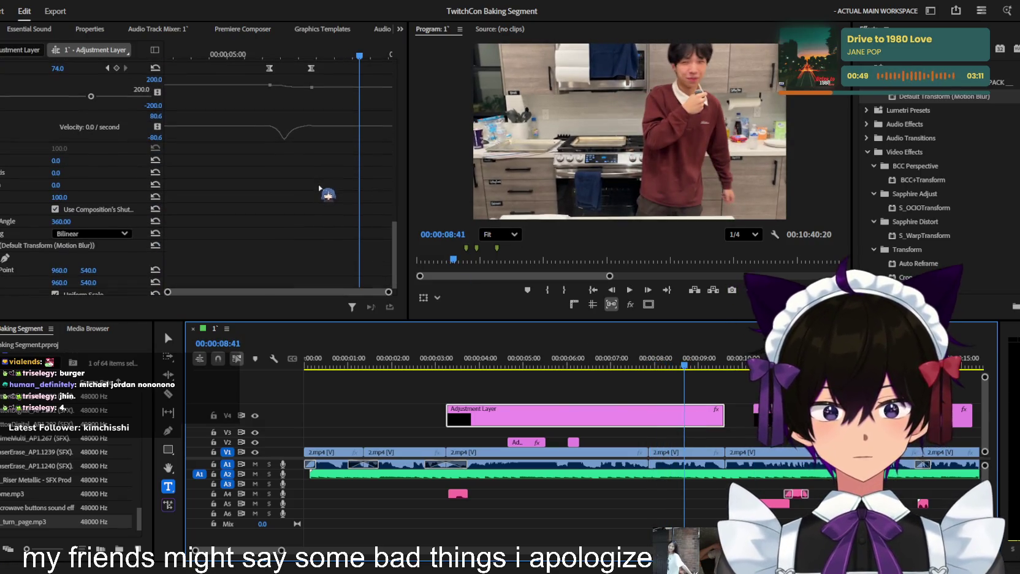
drag(944, 96, 582, 416)
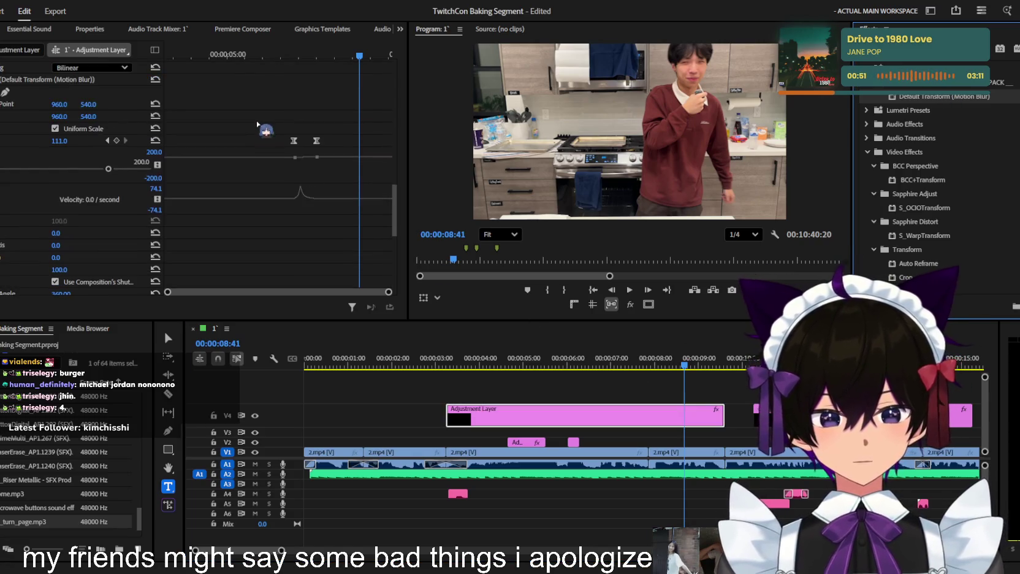
scroll(284, 158, down, 1)
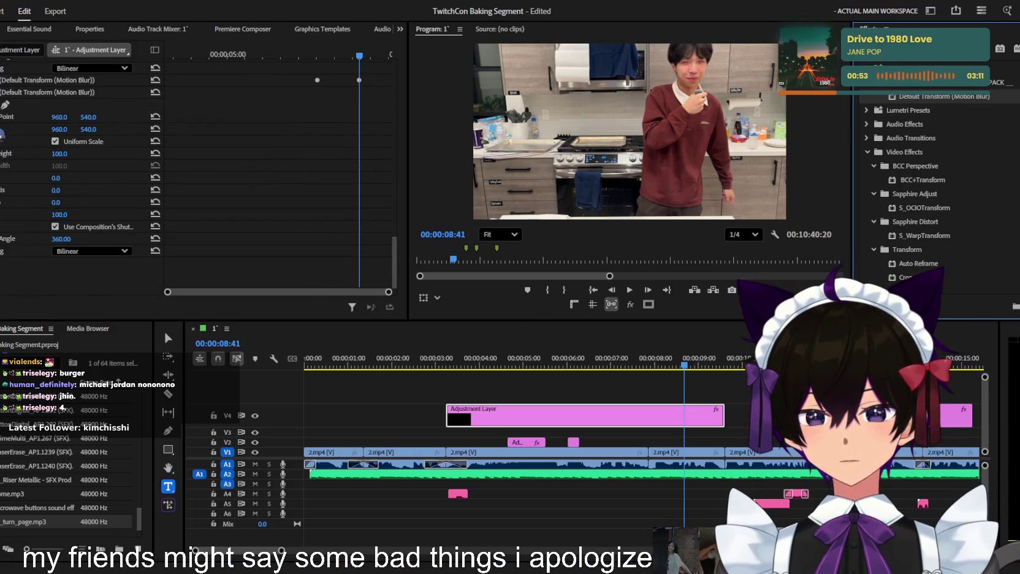
click(2, 131)
drag(359, 57, 344, 56)
click(1, 128)
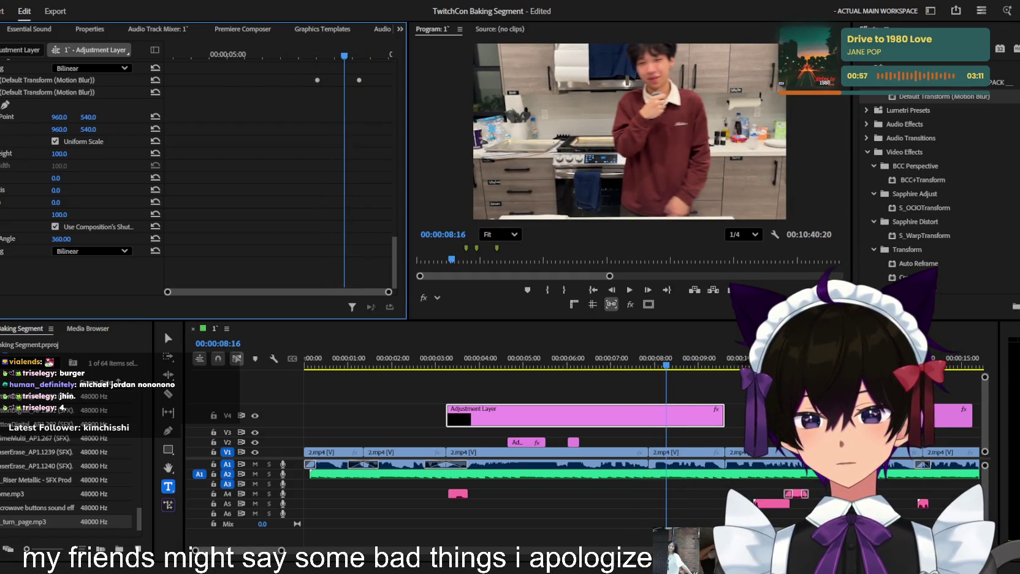
Keyframe Scale from 8:16 to 9:26, ending at scale 140 and Position Y 803
click(2, 153)
click(381, 55)
drag(382, 54, 386, 55)
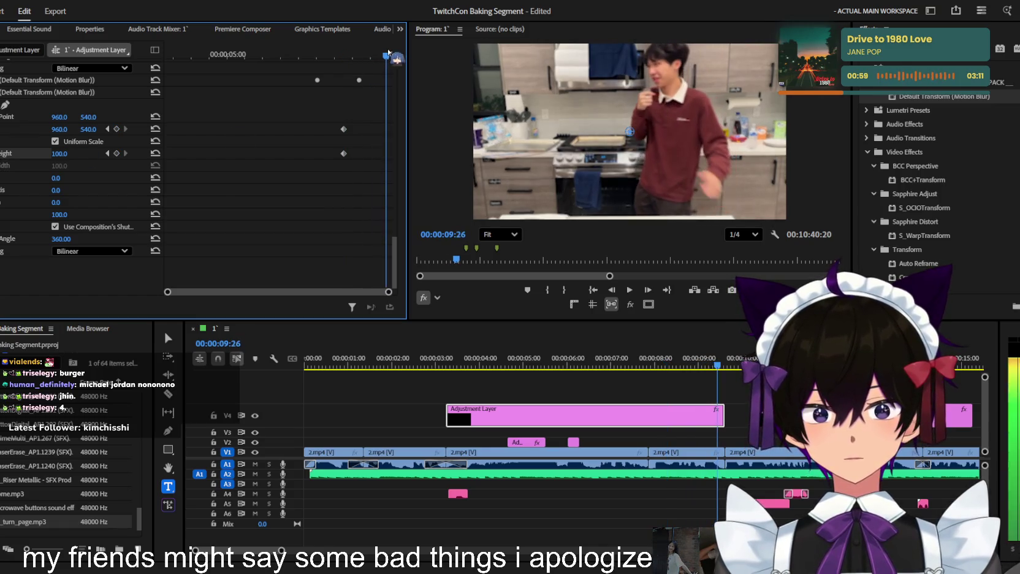
drag(59, 153, 93, 130)
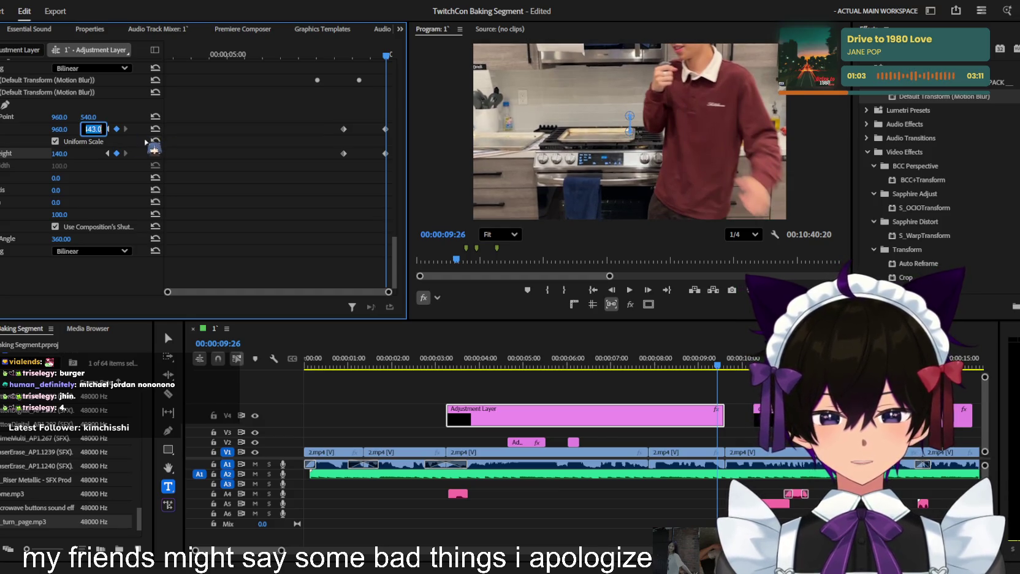
text(843)
key(Return)
drag(88, 129, 66, 130)
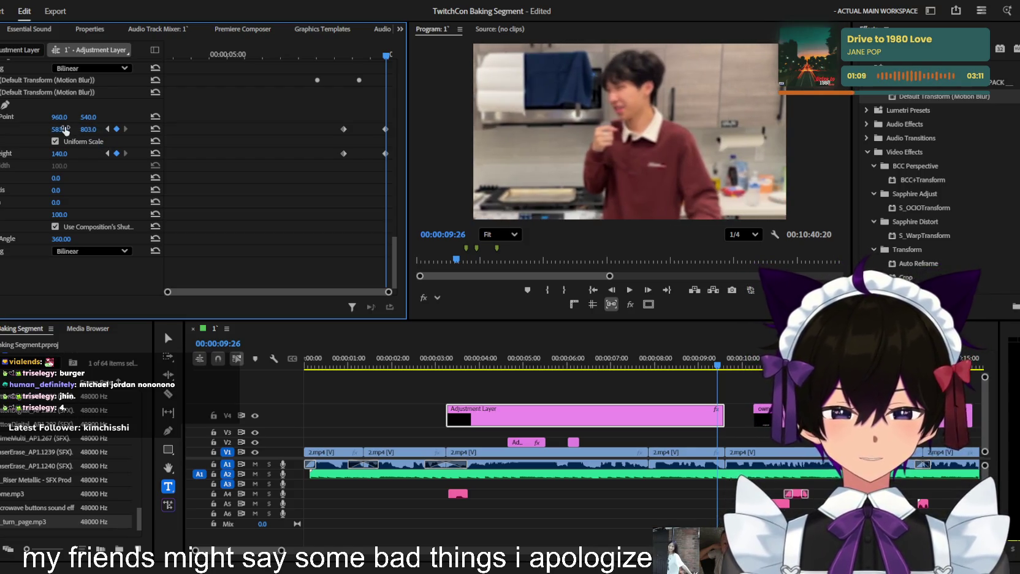
Ease the Position and Scale speed curves, then play back the smoothed punch-in
click(2, 129)
click(385, 129)
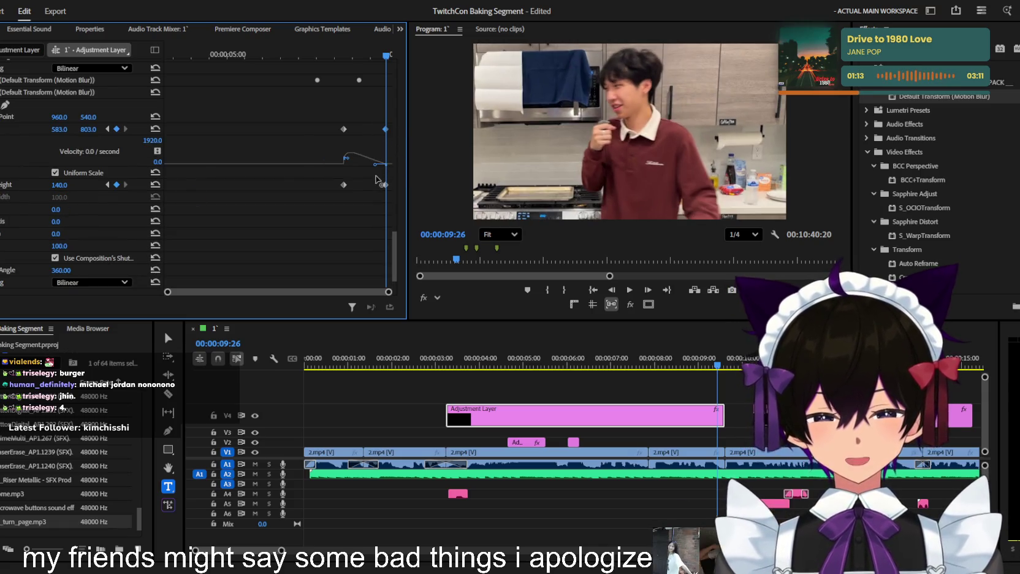
drag(346, 159, 348, 169)
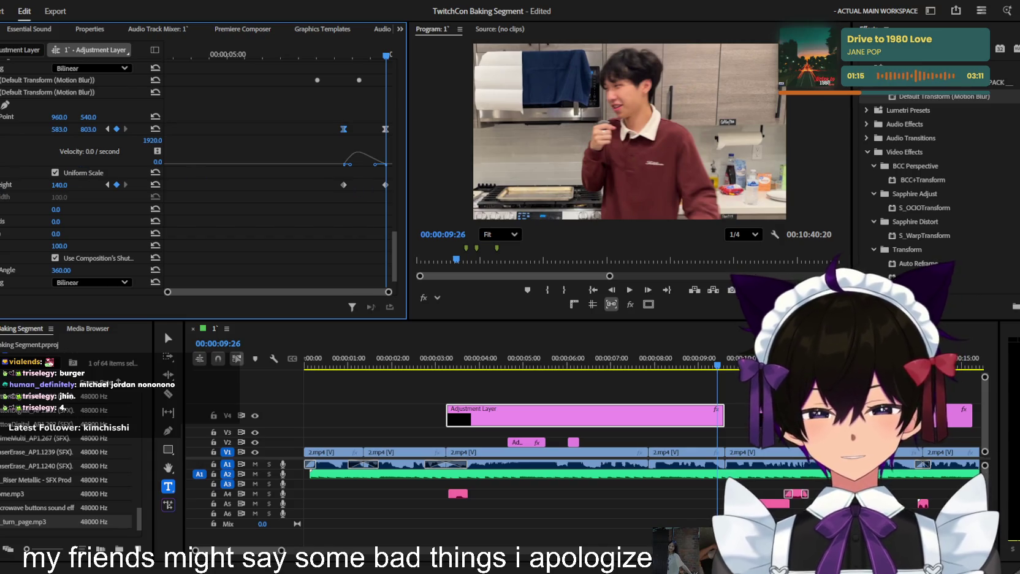
click(350, 55)
drag(349, 56, 357, 56)
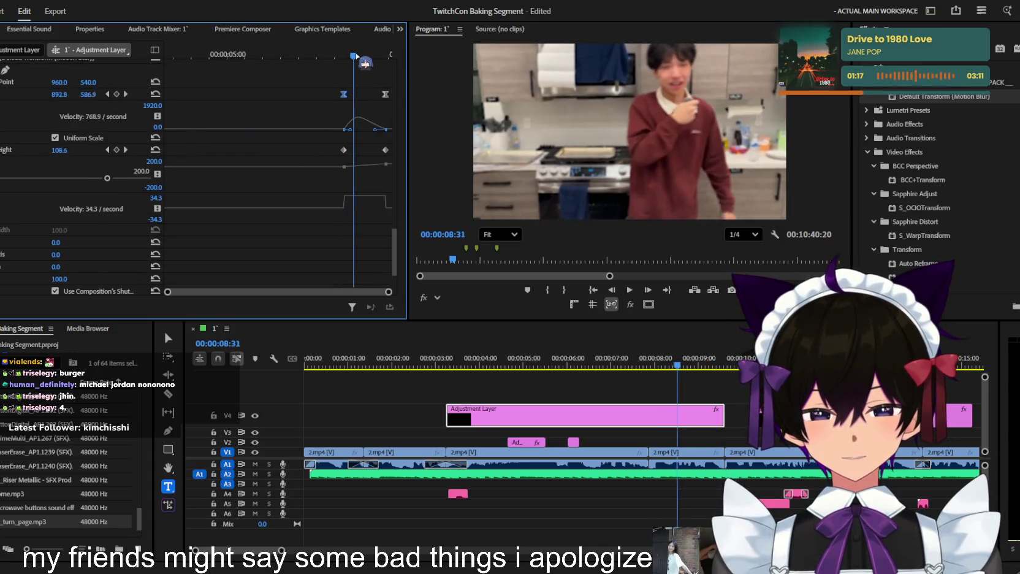
click(385, 151)
mouse_move(384, 197)
mouse_down()
mouse_move(381, 208)
mouse_move(353, 208)
mouse_up()
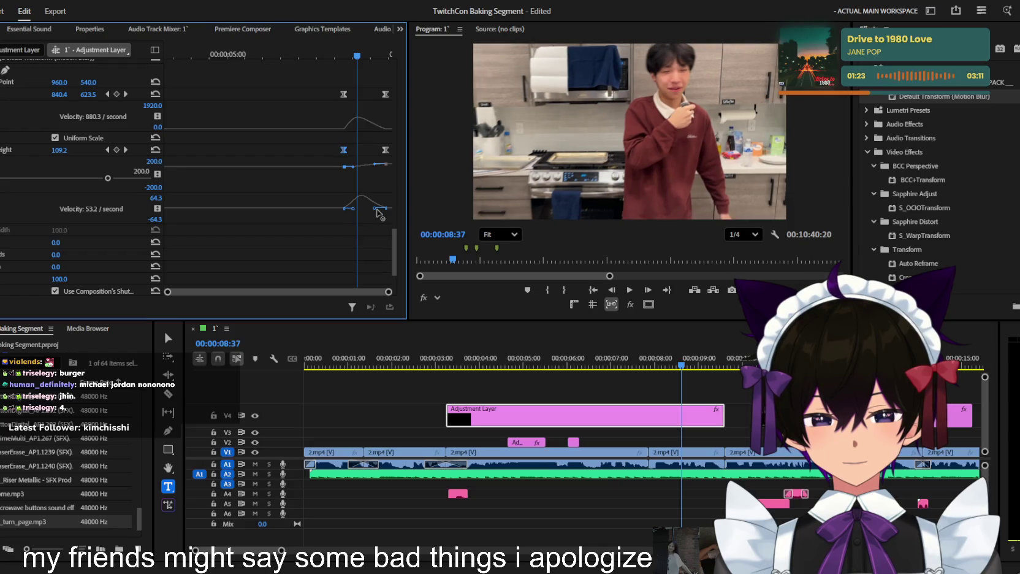
key(space)
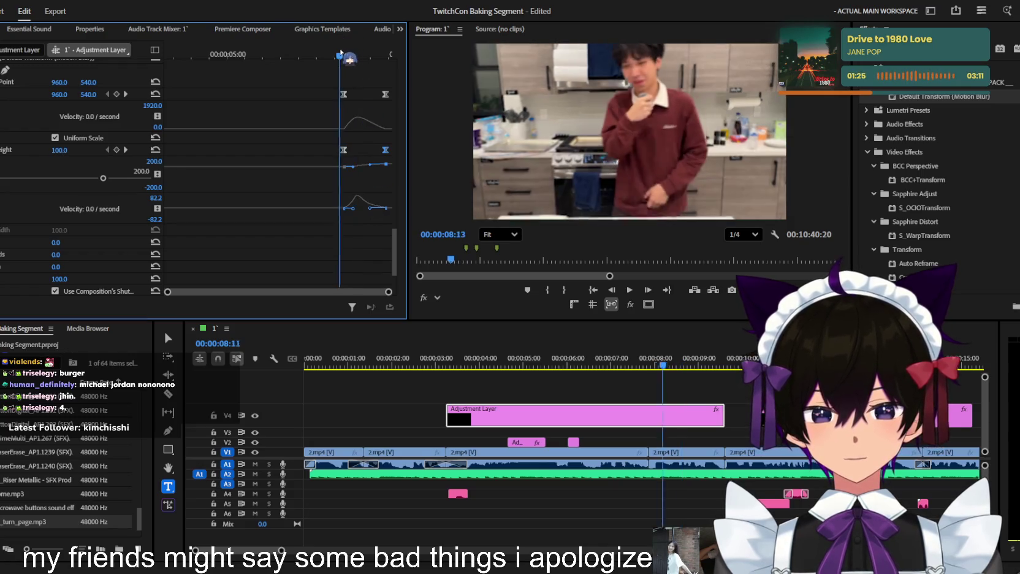
key(space)
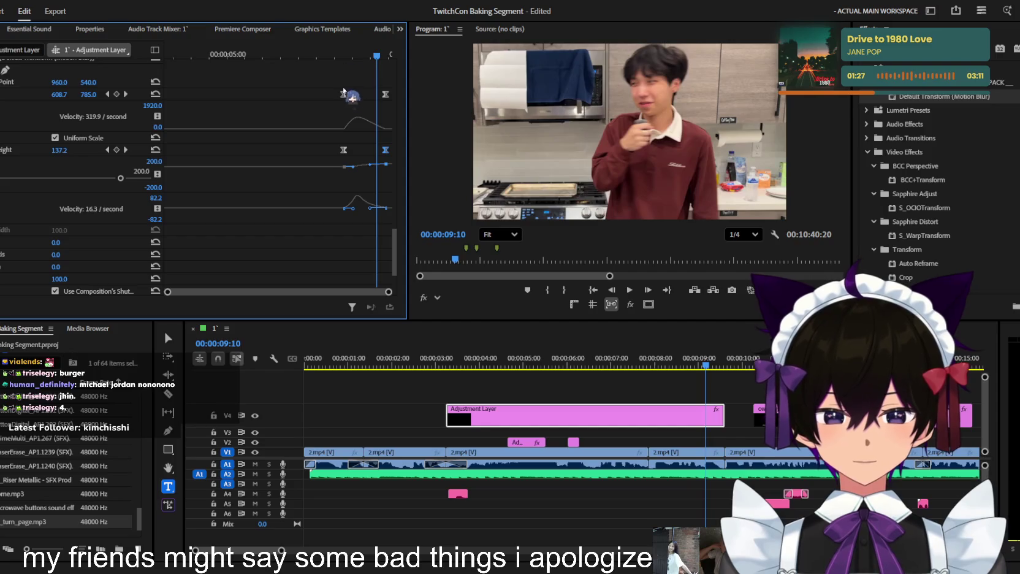
scroll(353, 98, up, 1)
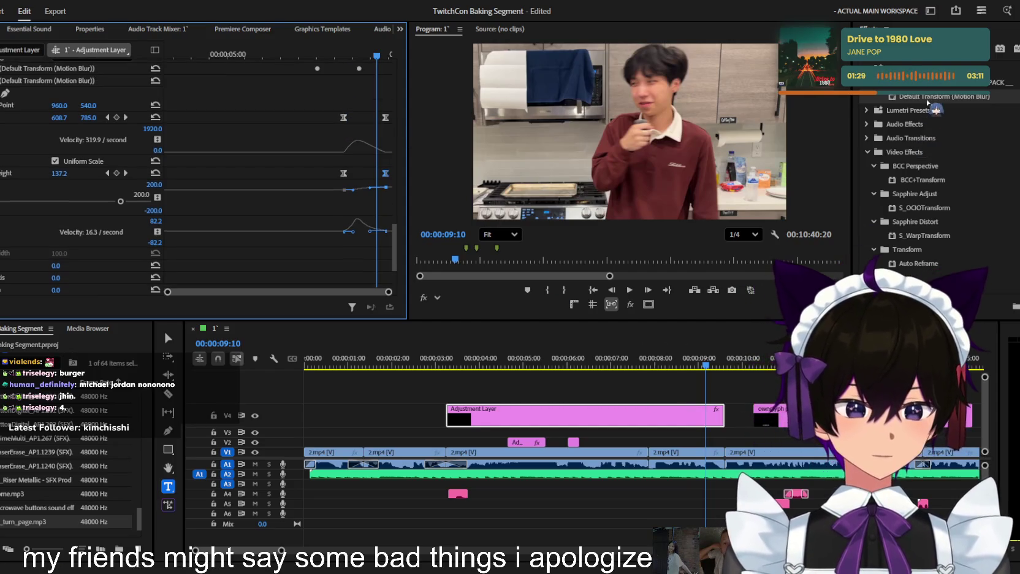
Add another transform to the adjustment layer and keyframe Position X sliding the shot right
drag(675, 398, 651, 414)
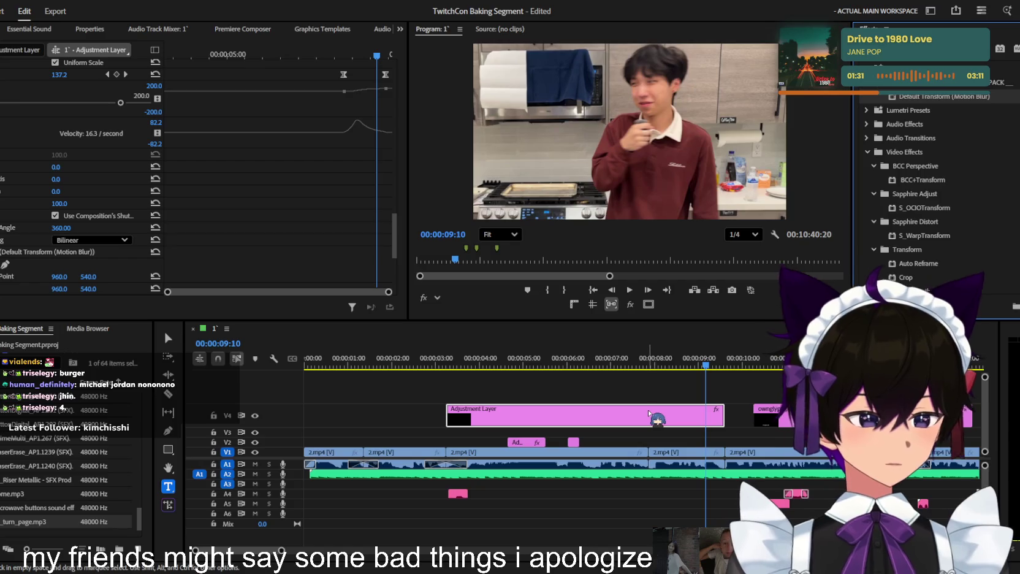
scroll(244, 270, down, 6)
mouse_move(377, 55)
mouse_down()
mouse_move(334, 54)
mouse_move(390, 55)
mouse_up()
click(3, 129)
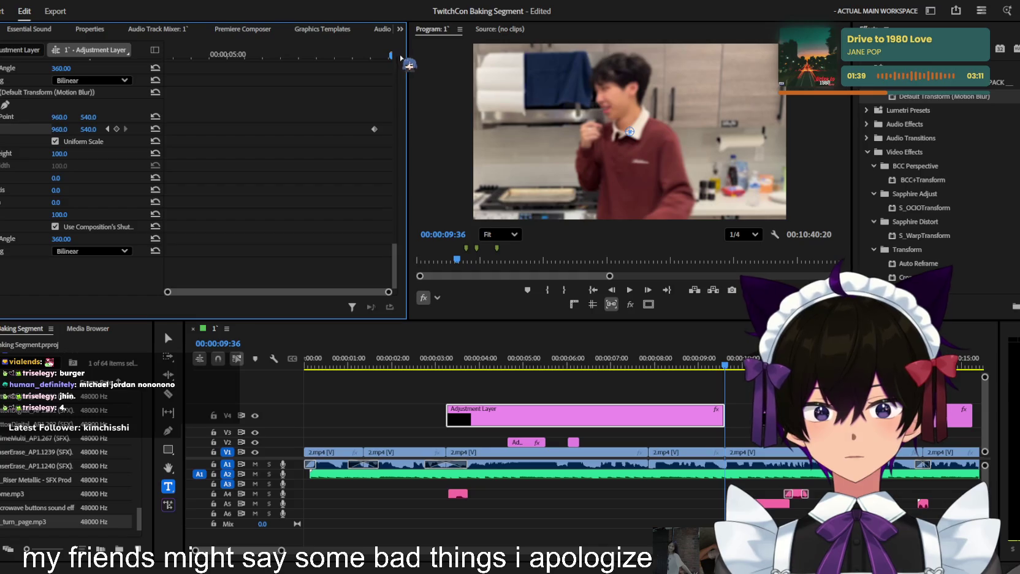
drag(60, 128, 72, 130)
drag(391, 55, 377, 54)
key(space)
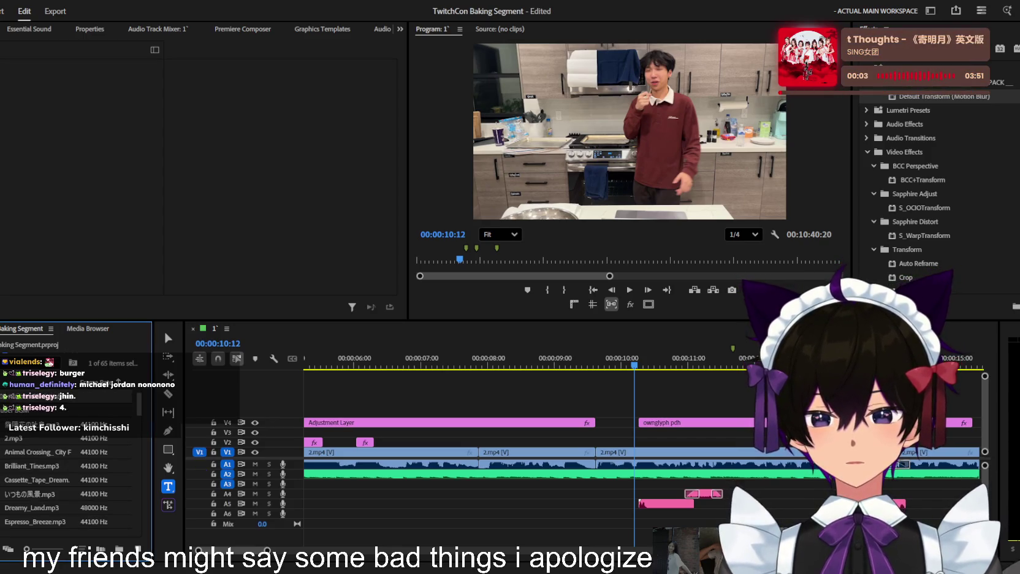
Place v602-nunoon-05-rippednotes.jpg on a new V5 track at the ten-second mark
drag(610, 399, 632, 406)
Select the ripped-notes image near 9:54 and resize it to scale 37 at position 926, 805
click(648, 362)
click(666, 405)
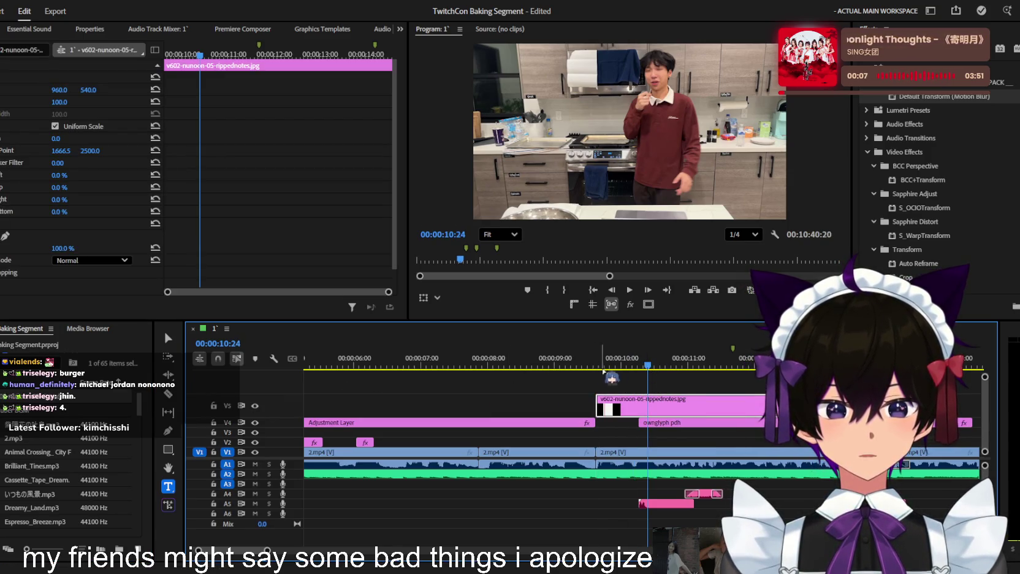
drag(649, 362, 615, 363)
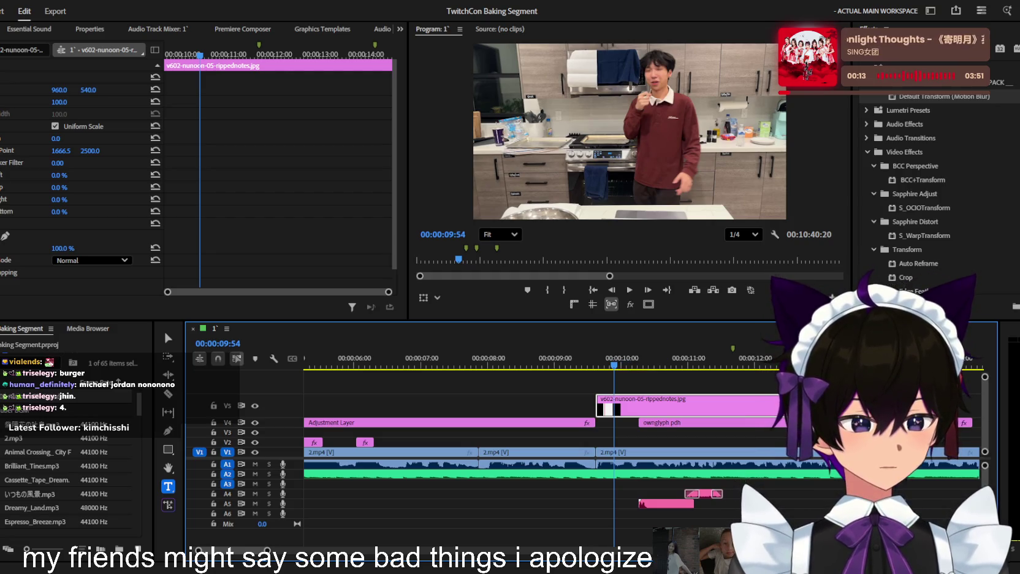
drag(59, 102, 39, 102)
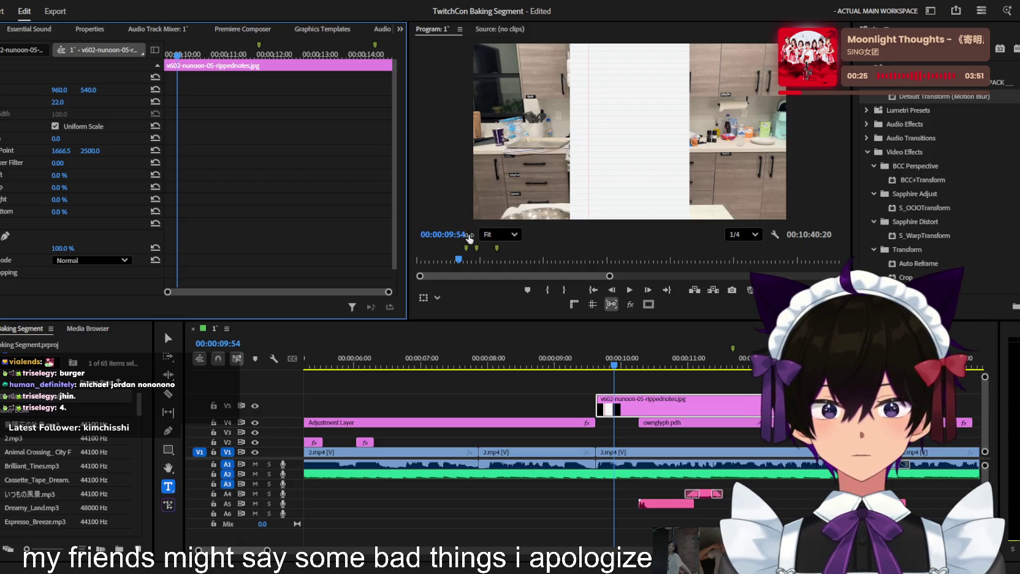
key(shift+3)
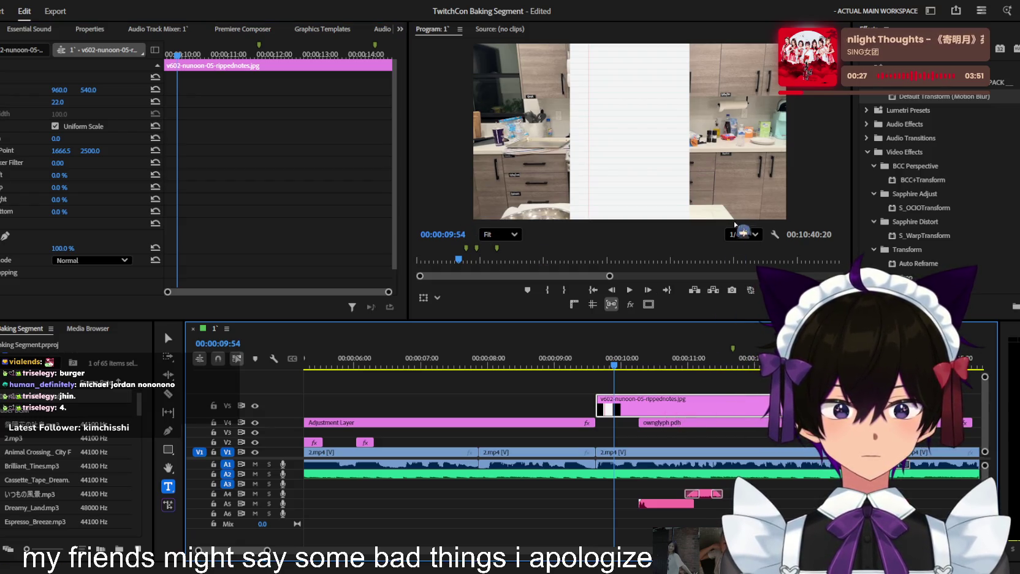
mouse_move(59, 102)
mouse_down()
mouse_move(95, 90)
mouse_move(19, 90)
mouse_move(81, 90)
mouse_up()
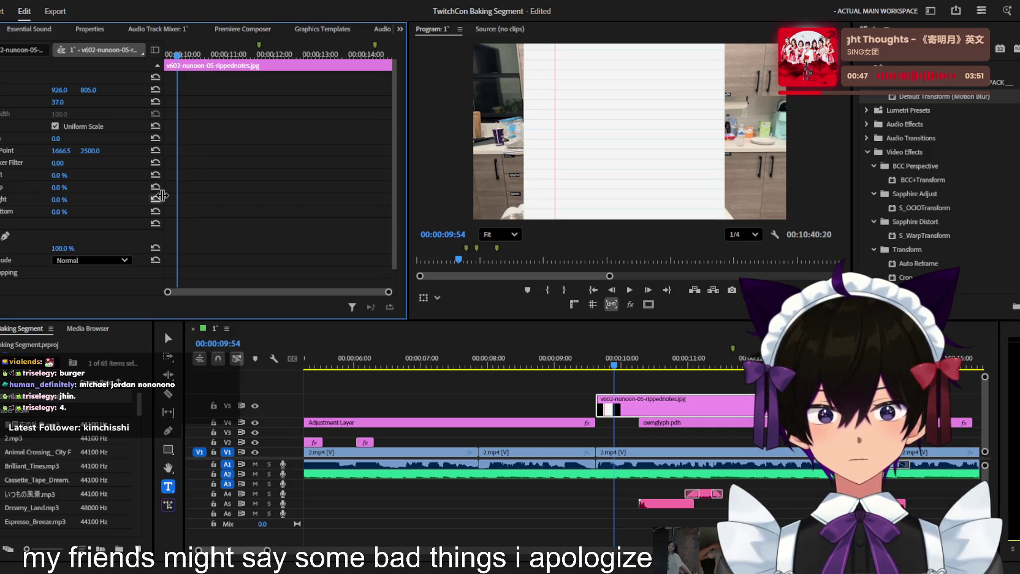
Open Nested Sequence 01 and type a goals title on the notebook page
click(696, 408)
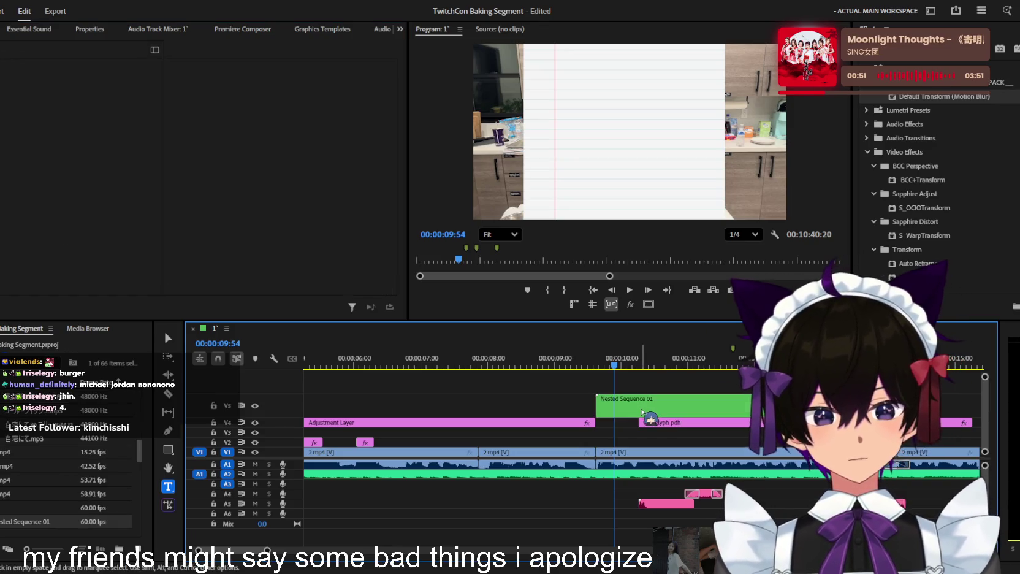
double_click(675, 407)
key(Home)
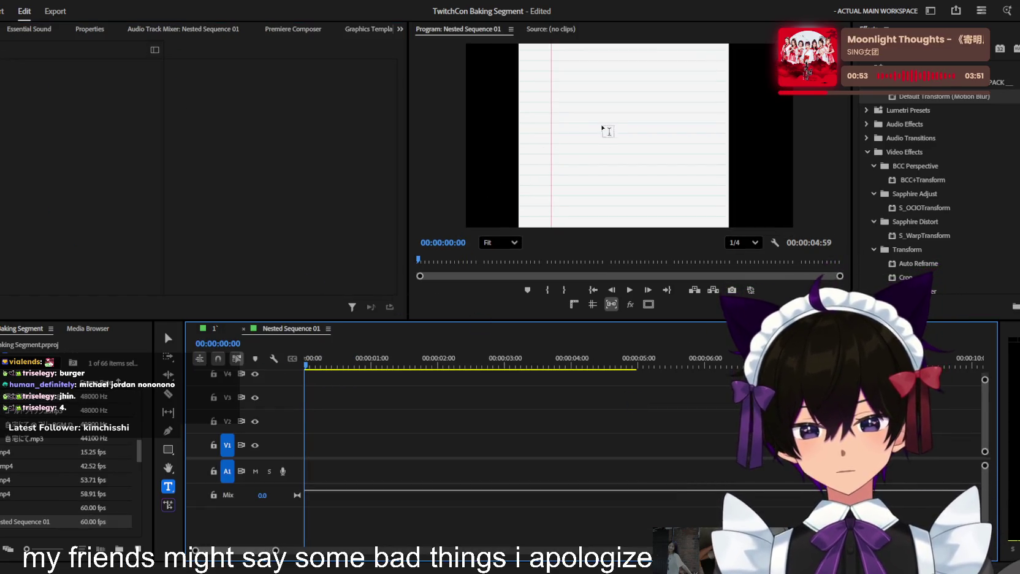
click(593, 114)
text(good)
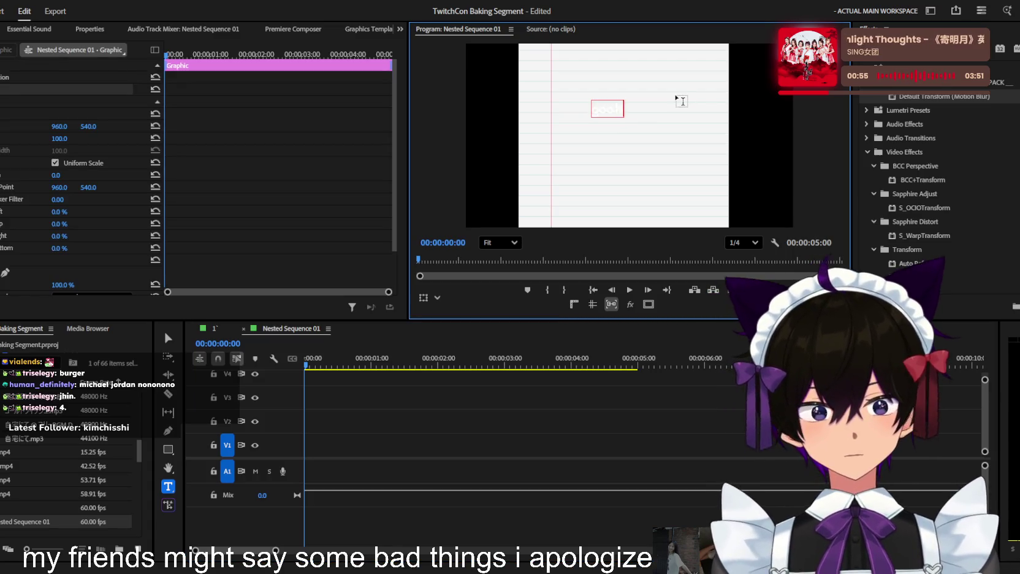
key(ctrl+a)
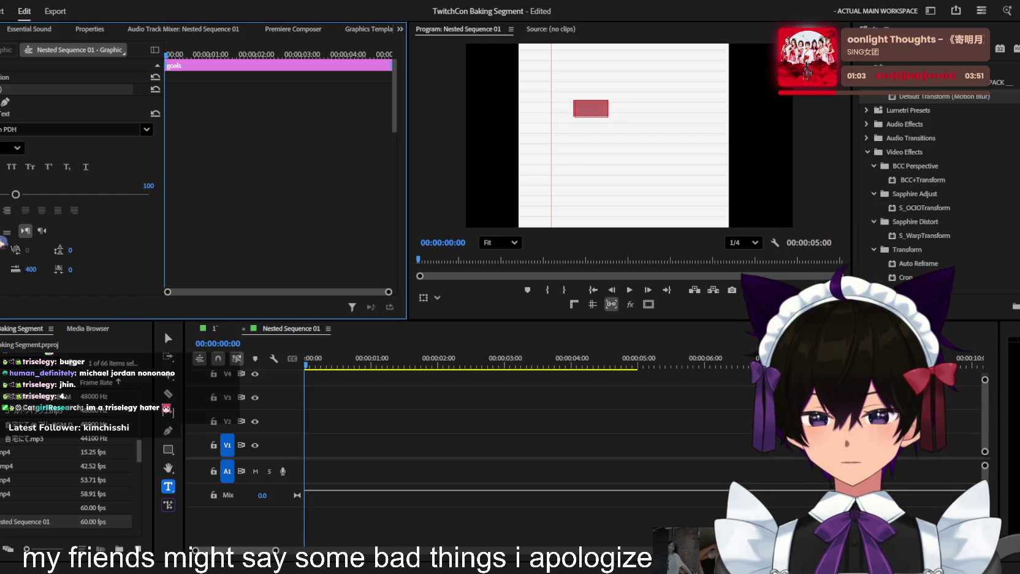
scroll(3, 196, down, 5)
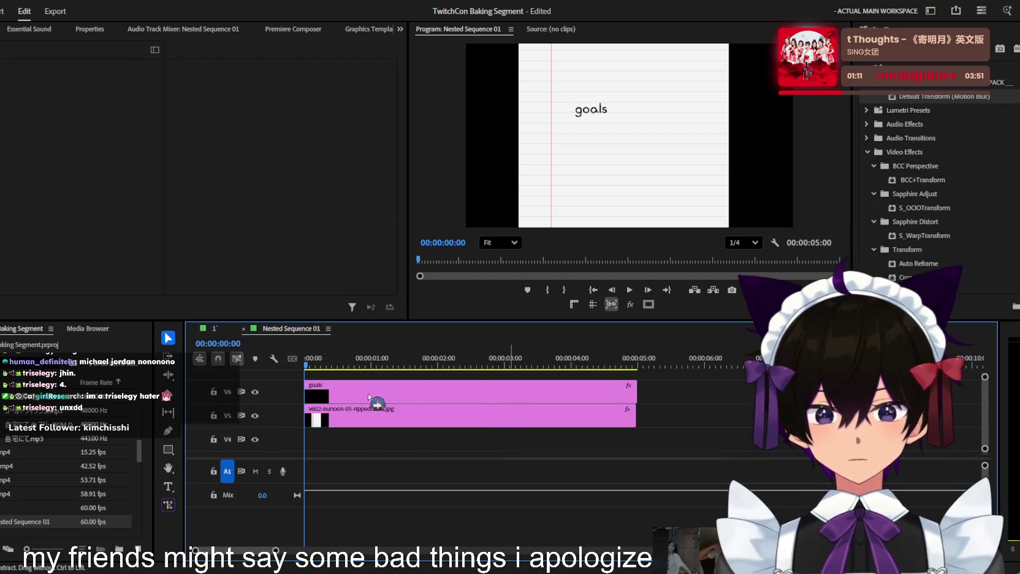
Move both clips down to V1/V2 and drag the goals text to the page's upper left
click(509, 414)
mouse_move(455, 410)
mouse_down()
mouse_move(451, 457)
mouse_move(451, 417)
mouse_up()
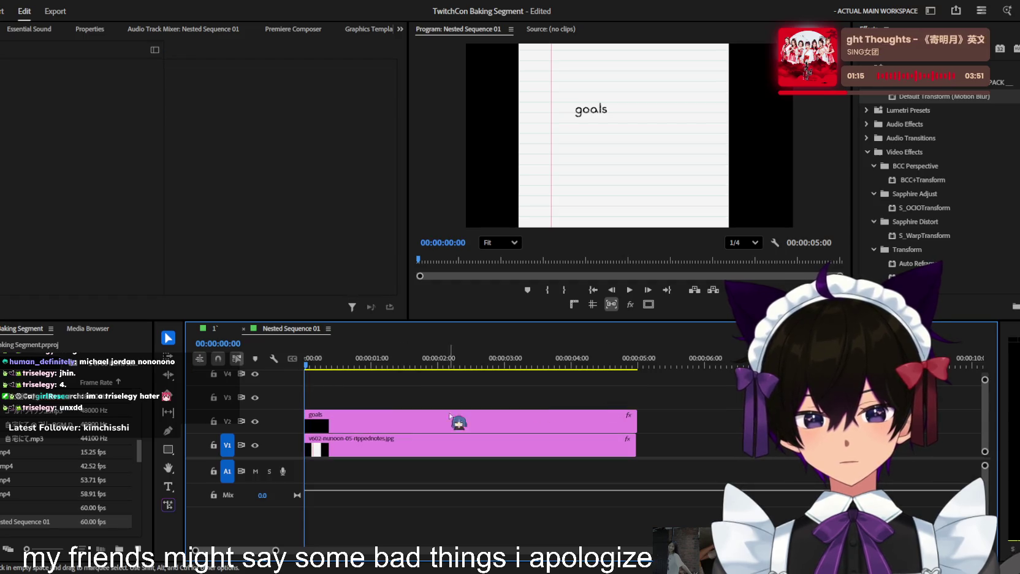
click(329, 361)
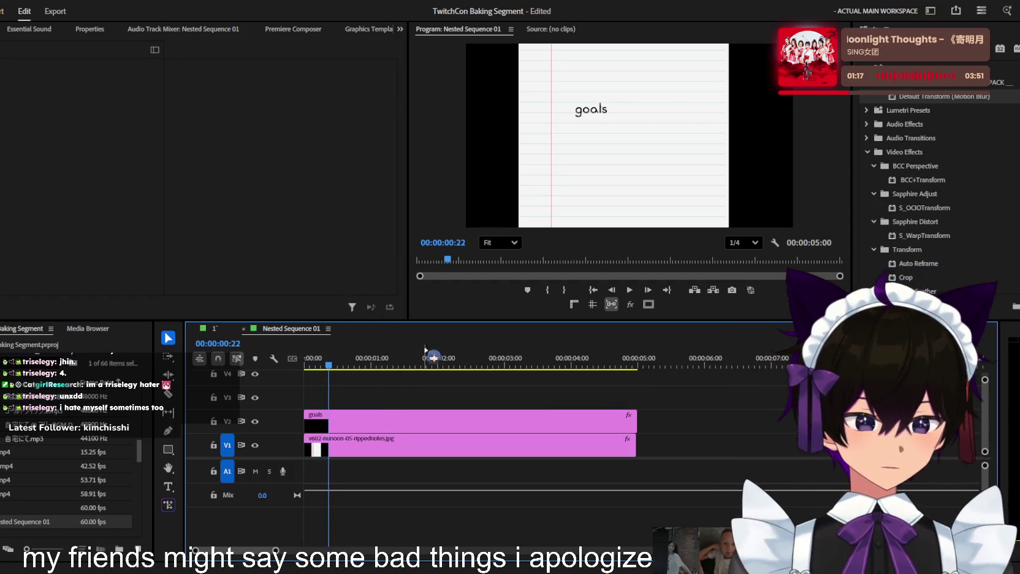
click(431, 423)
click(591, 112)
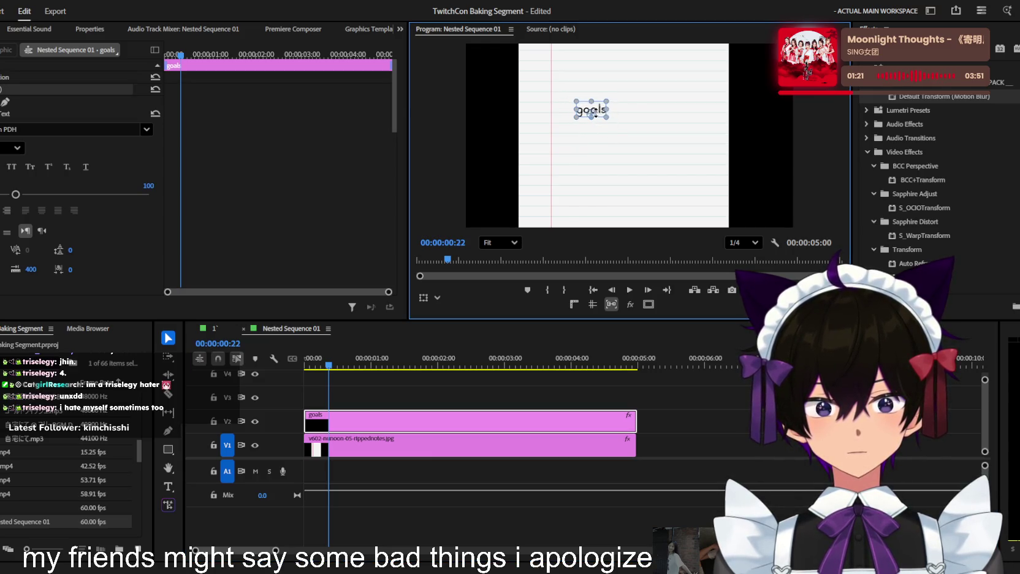
scroll(597, 100, up, 3)
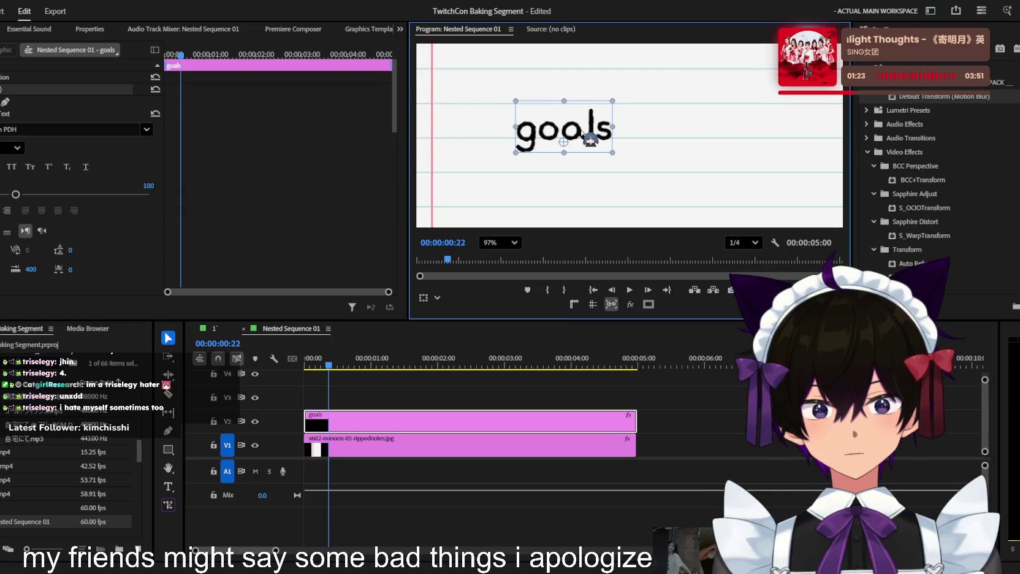
drag(582, 131, 500, 91)
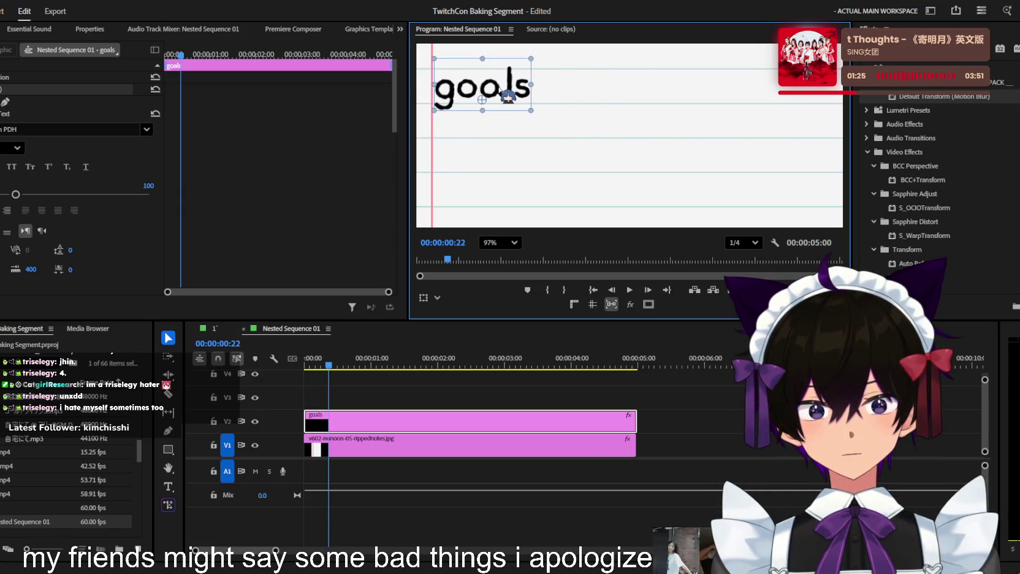
Give the goals title a yellow fill with a dark outline stroke
double_click(503, 81)
scroll(80, 184, down, 5)
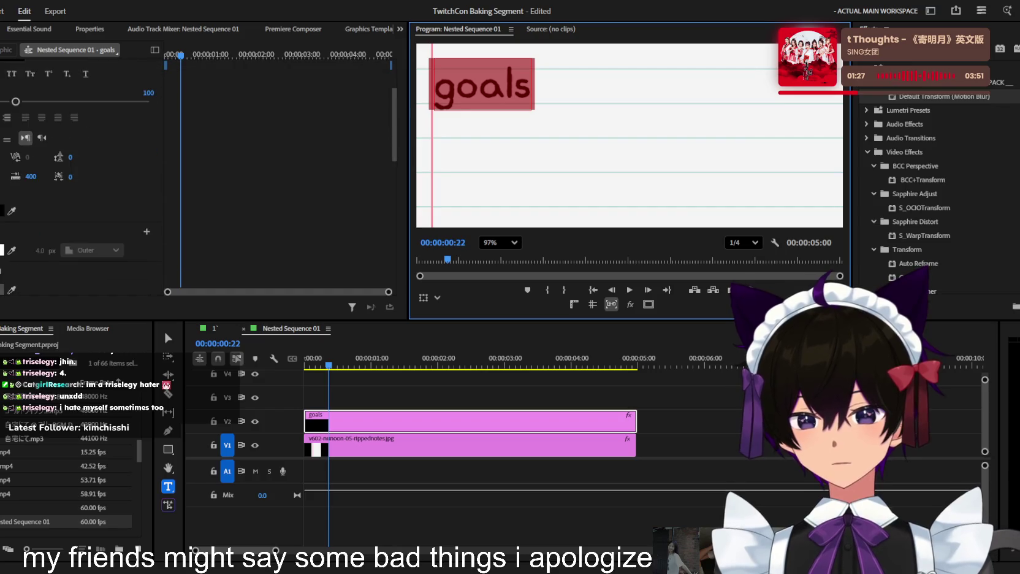
click(2, 141)
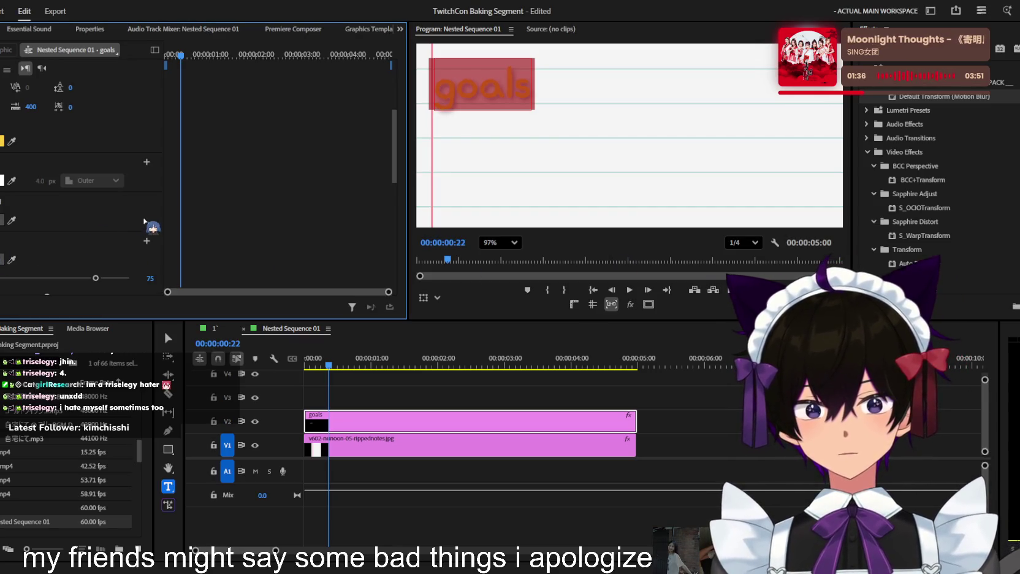
key(Escape)
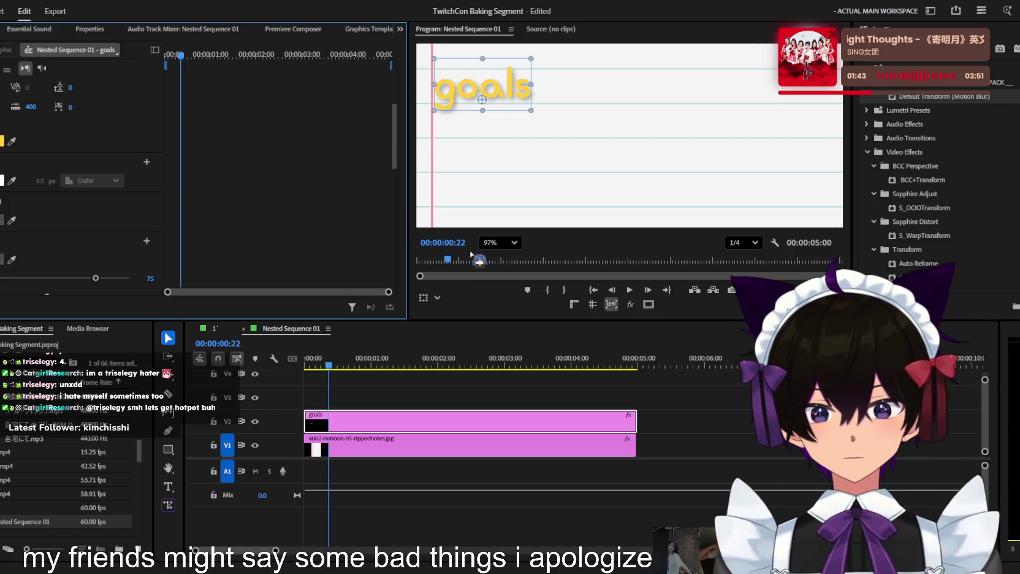
Set the Program monitor zoom to Fit, check the title, and return the playhead to the start
click(501, 242)
click(493, 254)
scroll(663, 98, up, 2)
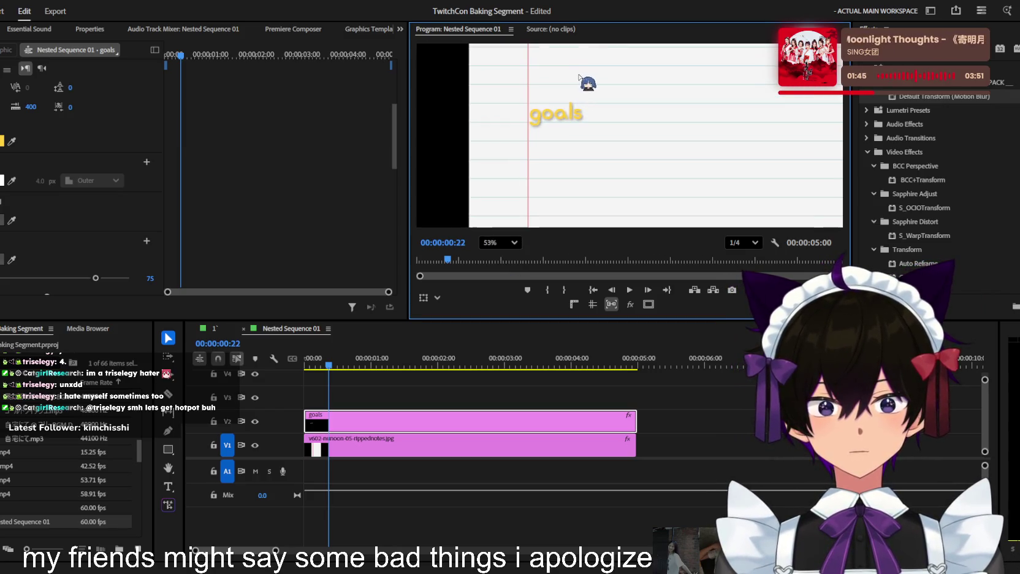
click(559, 114)
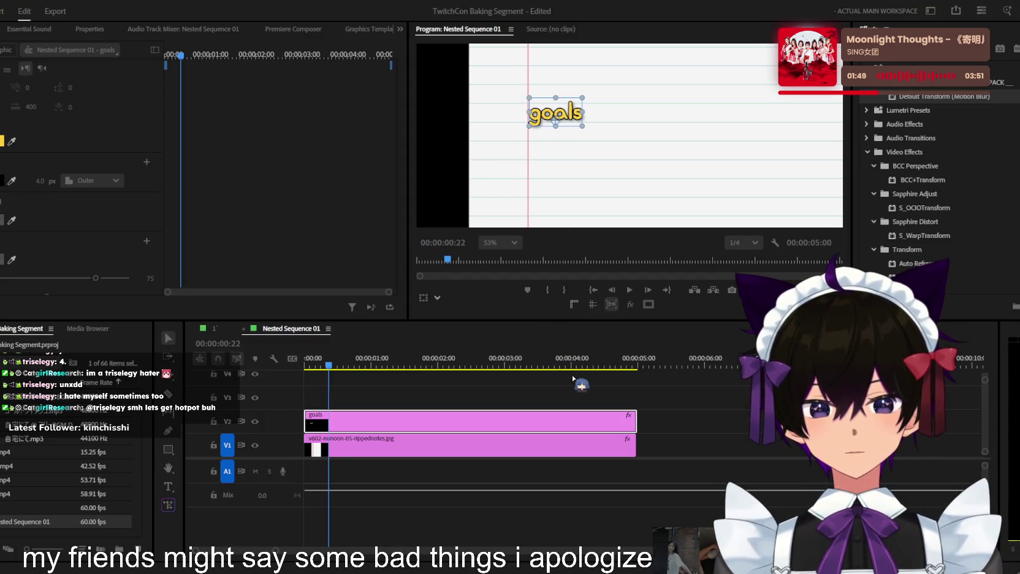
scroll(754, 162, down, 2)
click(833, 130)
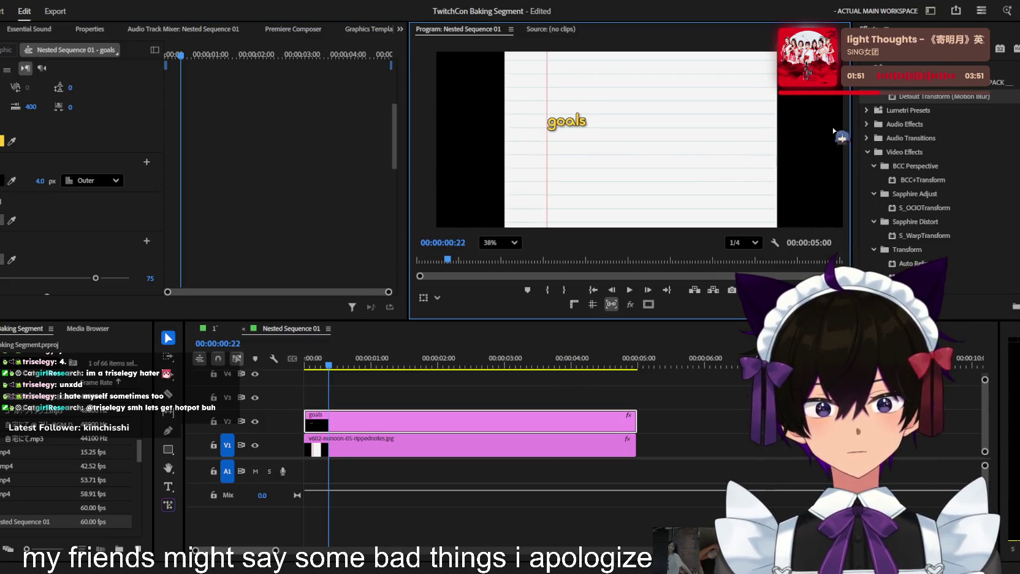
scroll(563, 122, up, 2)
drag(327, 364, 306, 365)
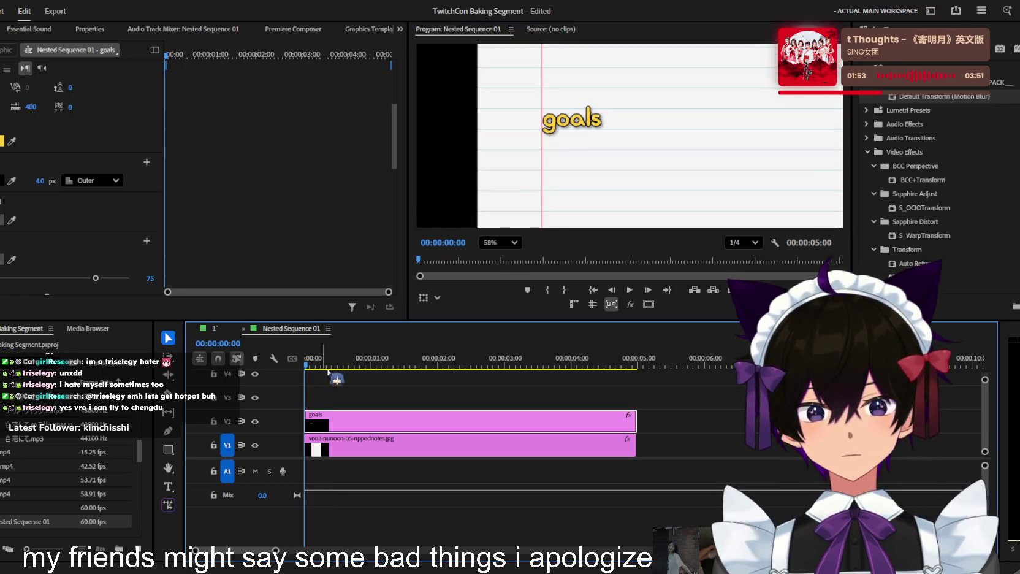
Return to the 1' sequence, fit the preview, and save the project
click(377, 389)
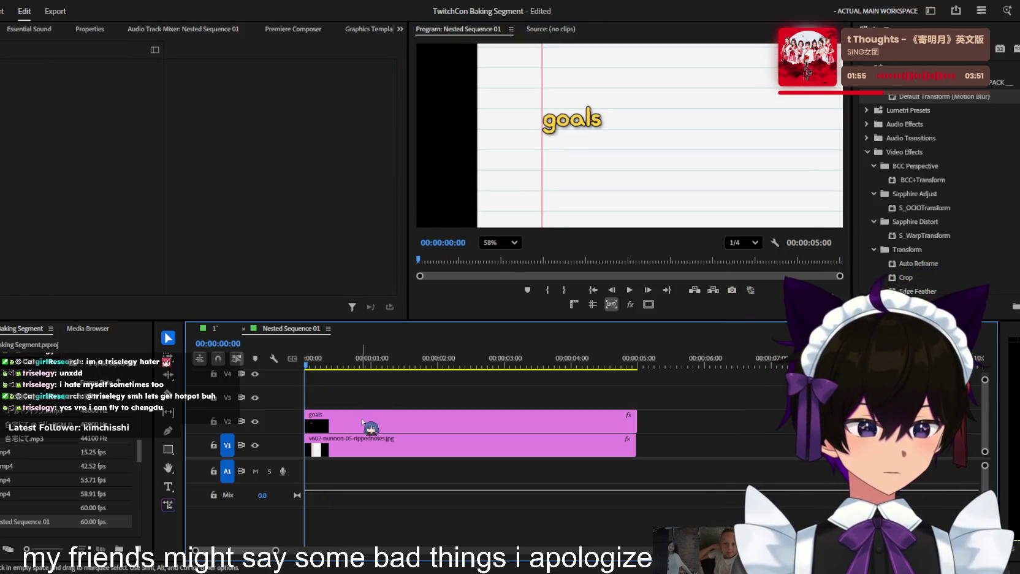
click(216, 331)
drag(615, 361, 570, 362)
click(514, 234)
click(493, 245)
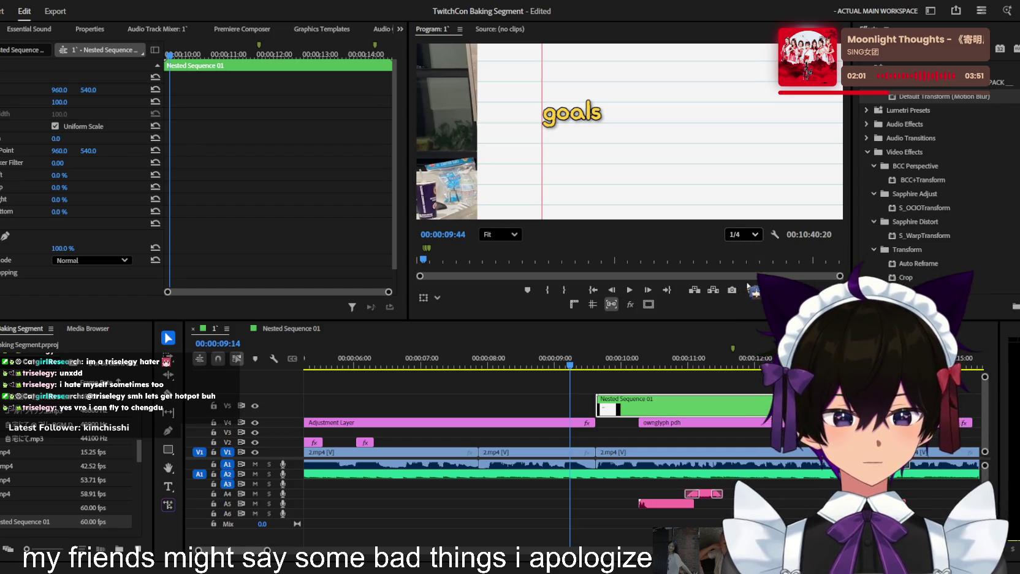
click(748, 285)
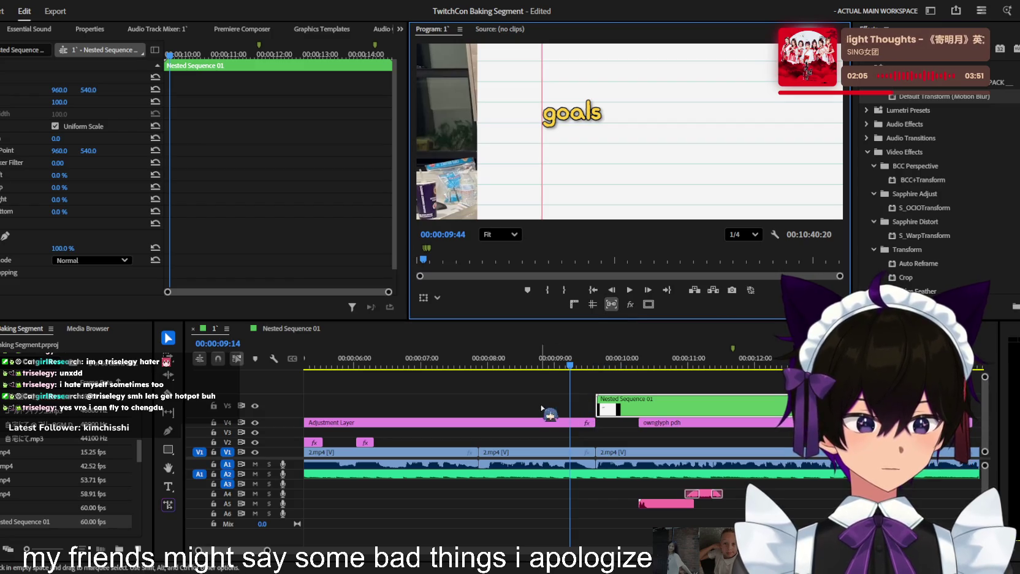
scroll(553, 446, up, 2)
scroll(552, 446, up, 1)
key(ctrl+s)
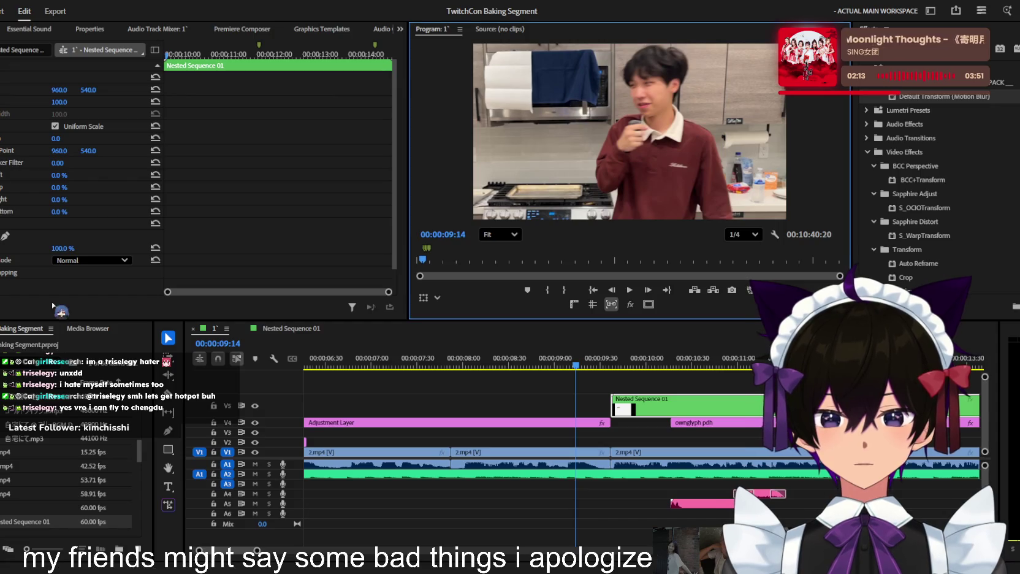
Preview the notebook section, then delay the goals clip in Nested Sequence 01 to about 0:35
key(alt+Tab)
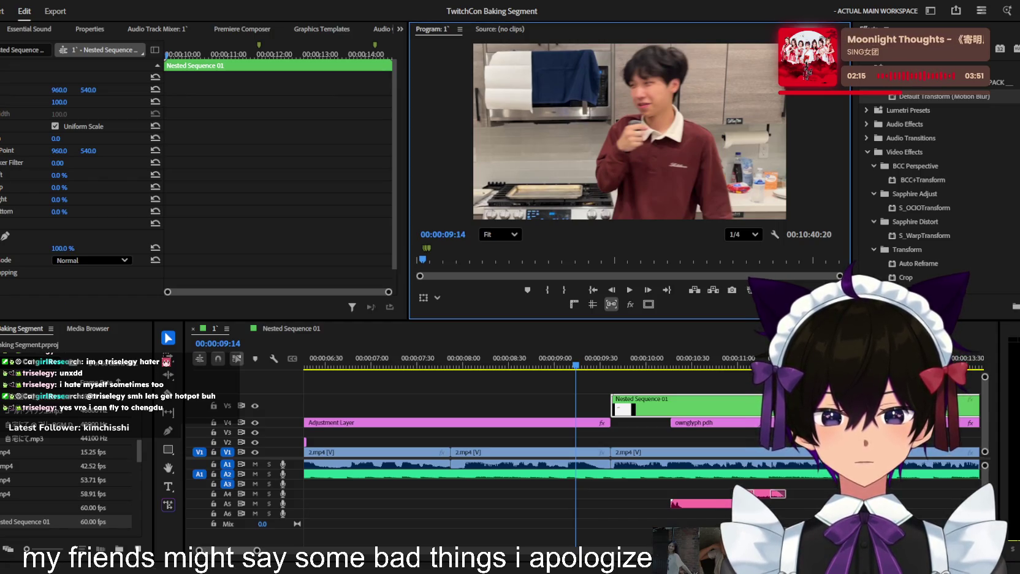
key(space)
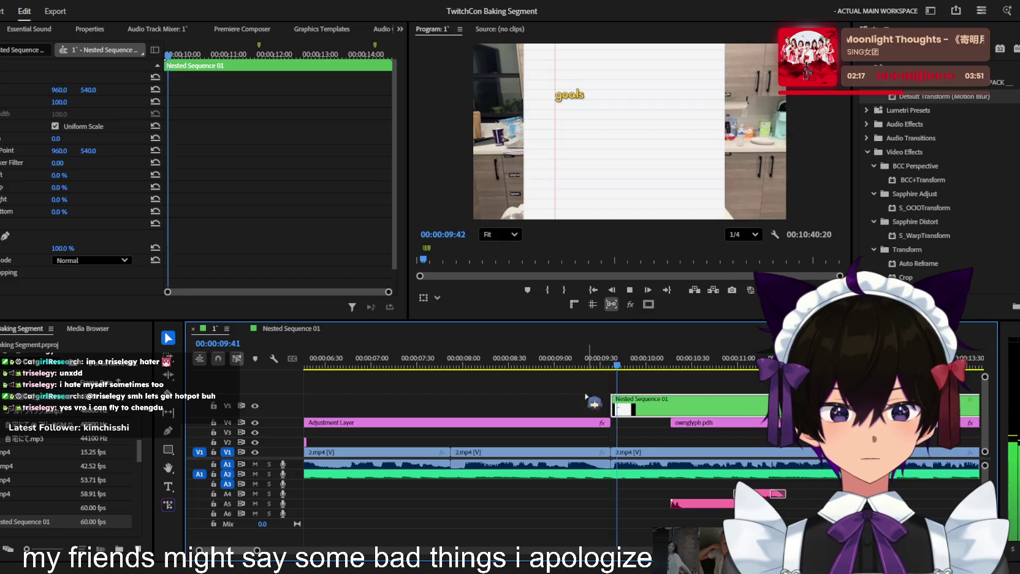
alt+scroll(612, 424, up, 2)
key(space)
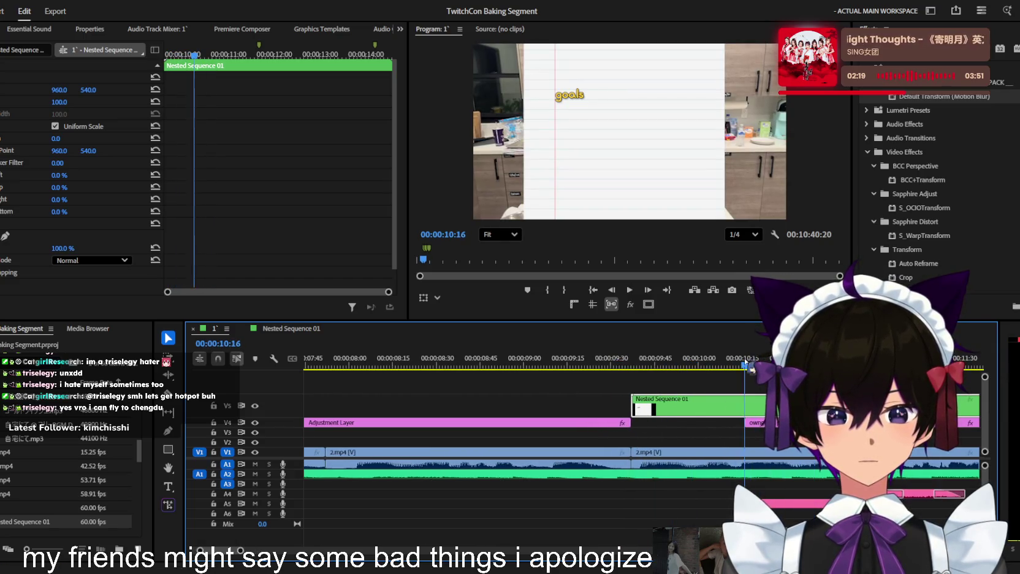
double_click(650, 405)
drag(352, 426, 395, 426)
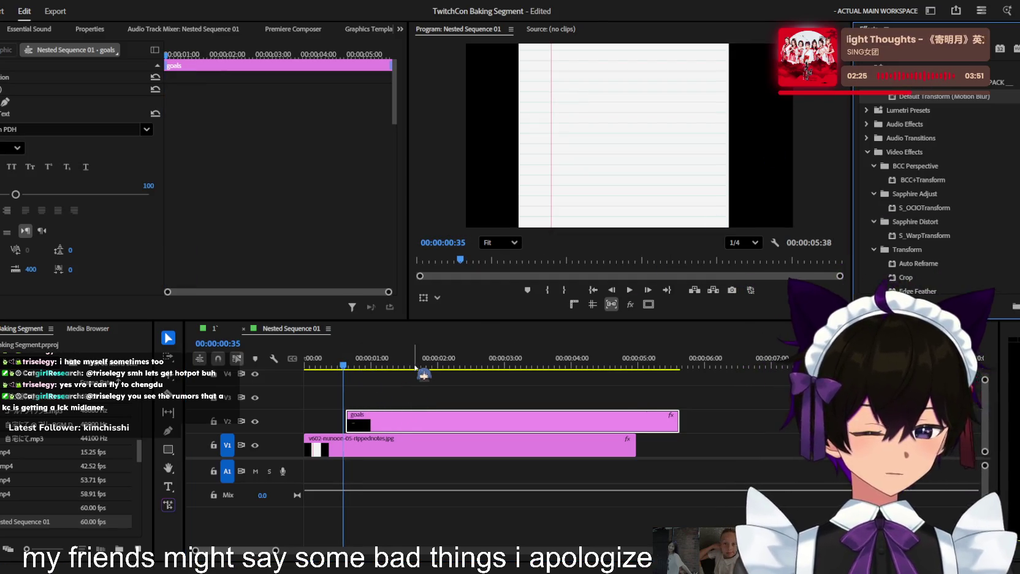
Replay the notebook section, reopen Nested Sequence 01, and undo the goals clip's delay
scroll(930, 212, up, 5)
scroll(944, 220, down, 3)
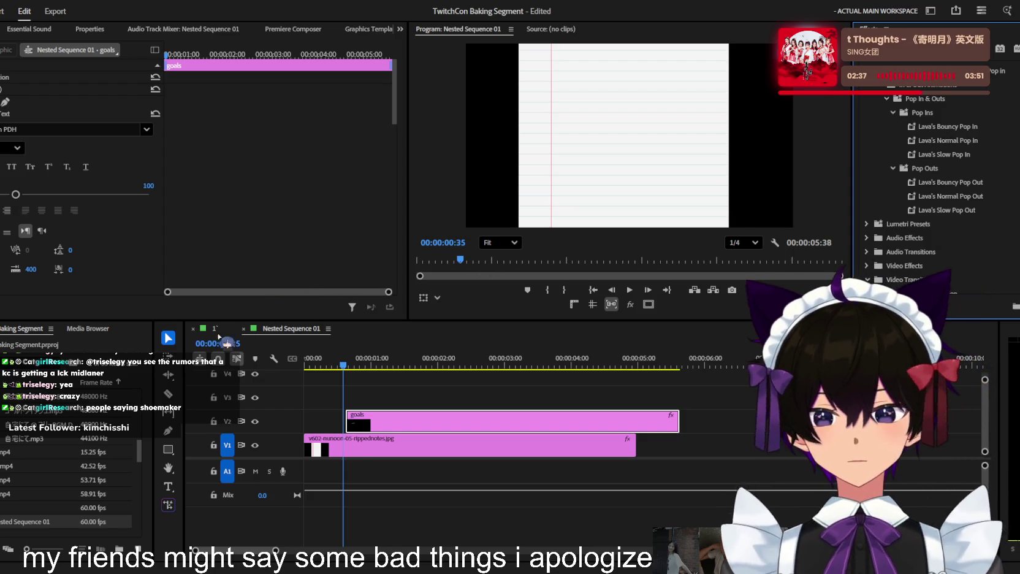
click(214, 329)
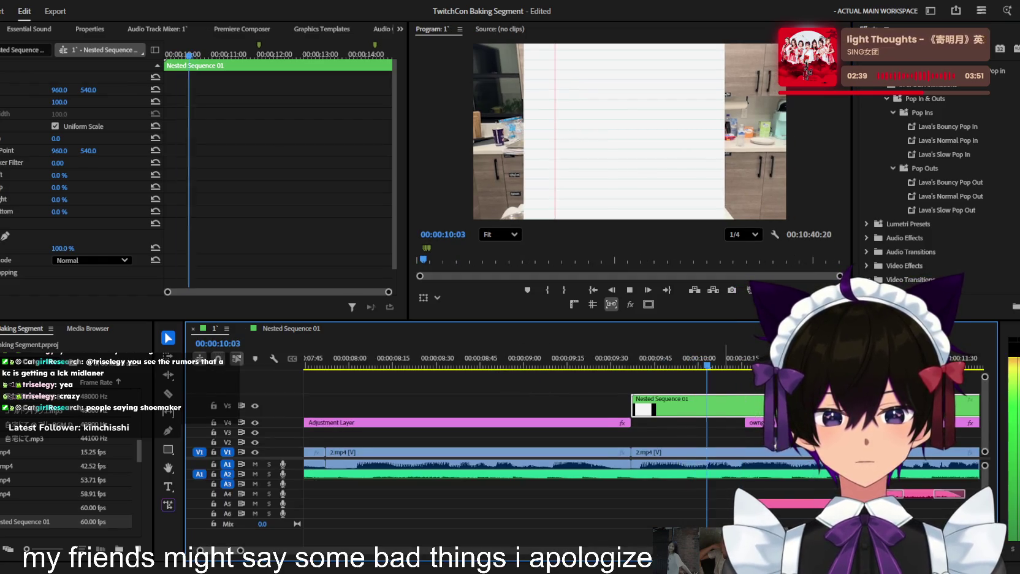
key(minus)
click(807, 506)
key(space)
key(space)
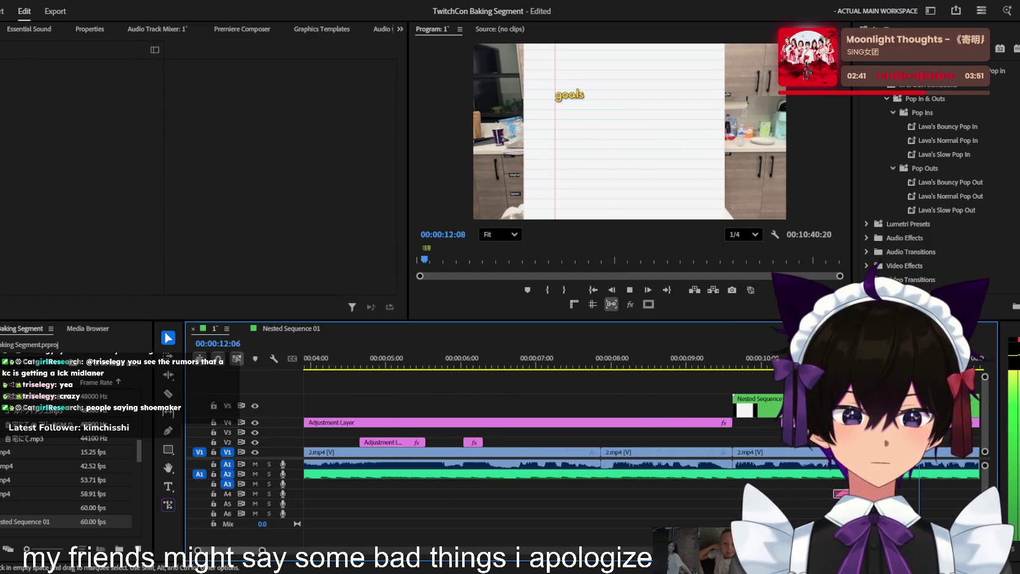
key(minus)
click(871, 406)
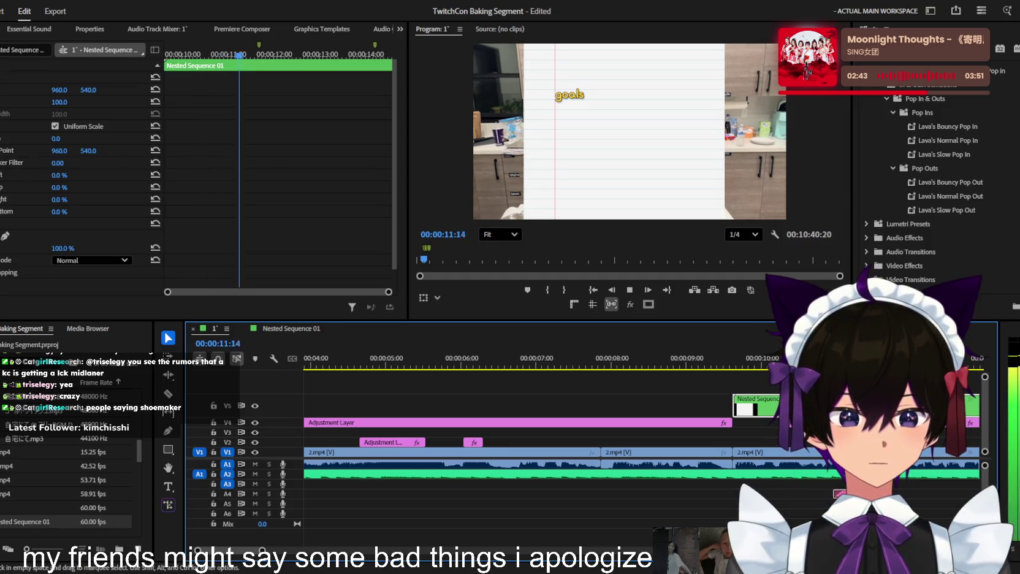
double_click(871, 406)
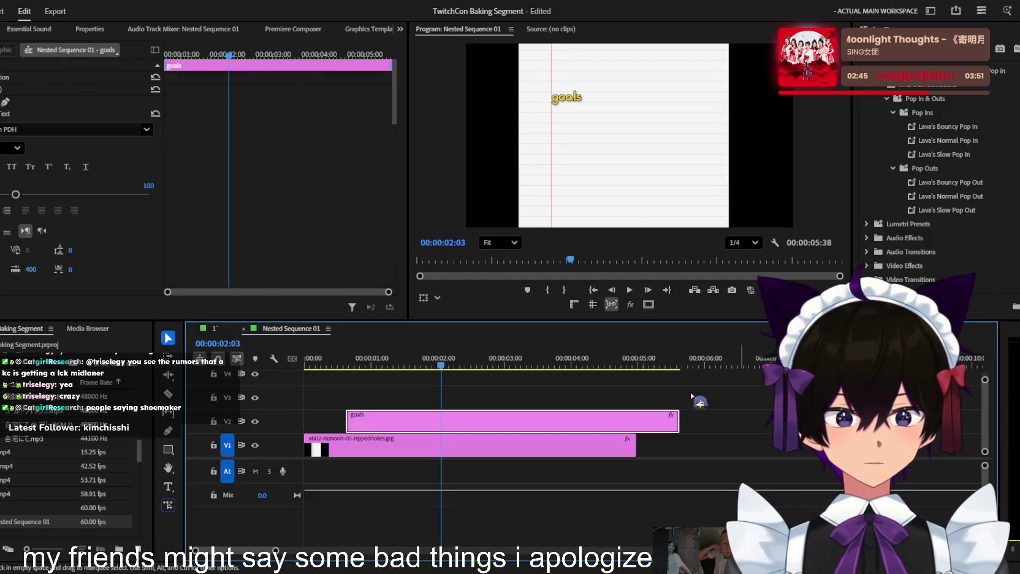
key(ctrl+z)
key(space)
Duplicate the goals title onto V3, offset the copy down-right, and draw a grey rectangle beside it
drag(368, 422, 368, 398)
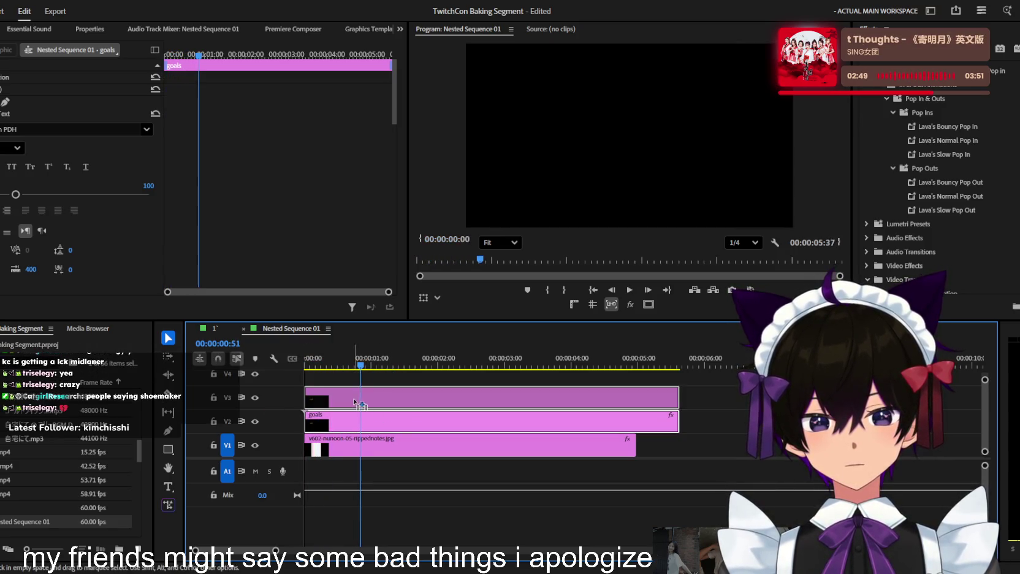
click(565, 103)
drag(573, 102, 572, 116)
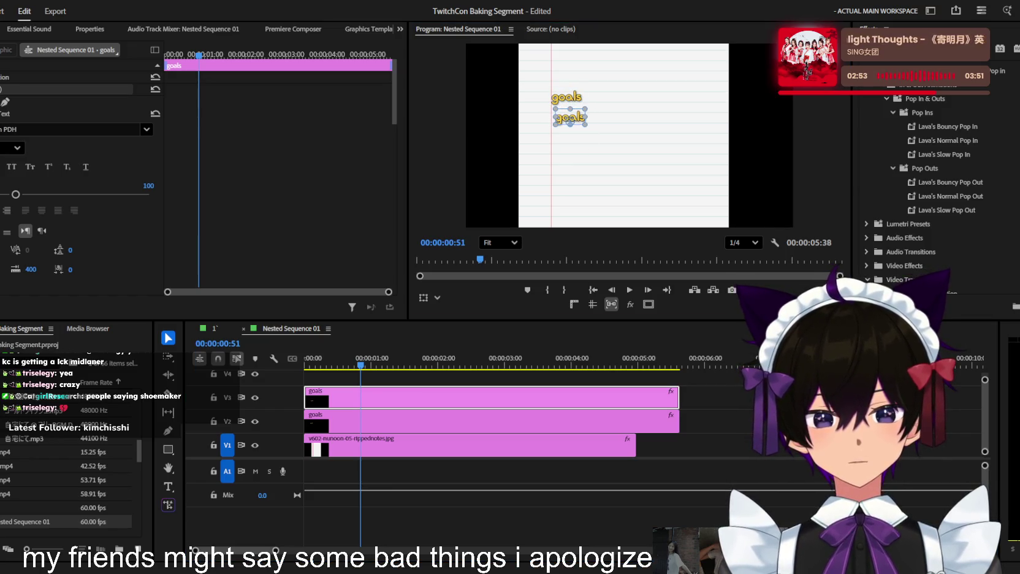
scroll(629, 144, up, 5)
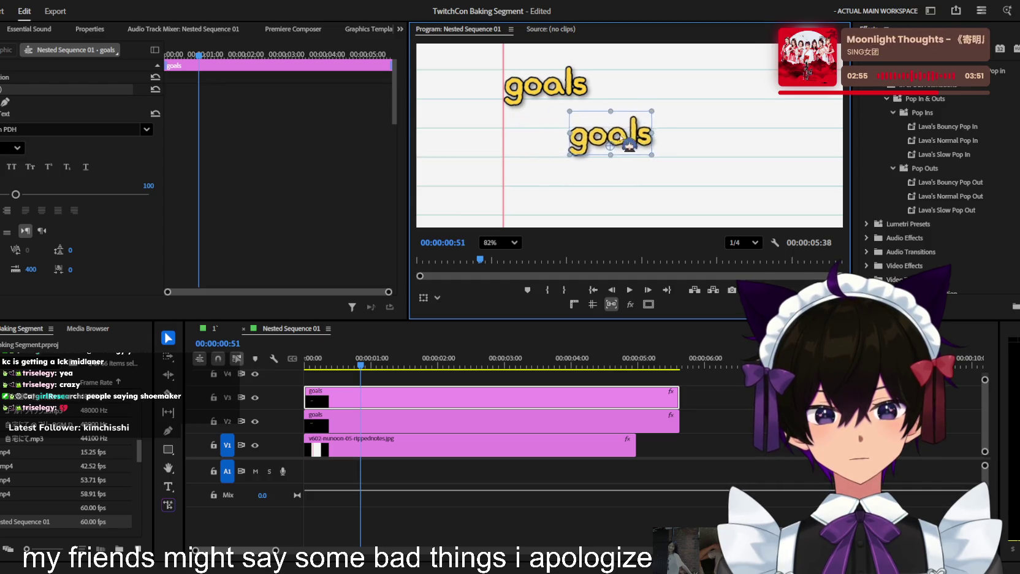
drag(630, 145, 644, 147)
click(168, 449)
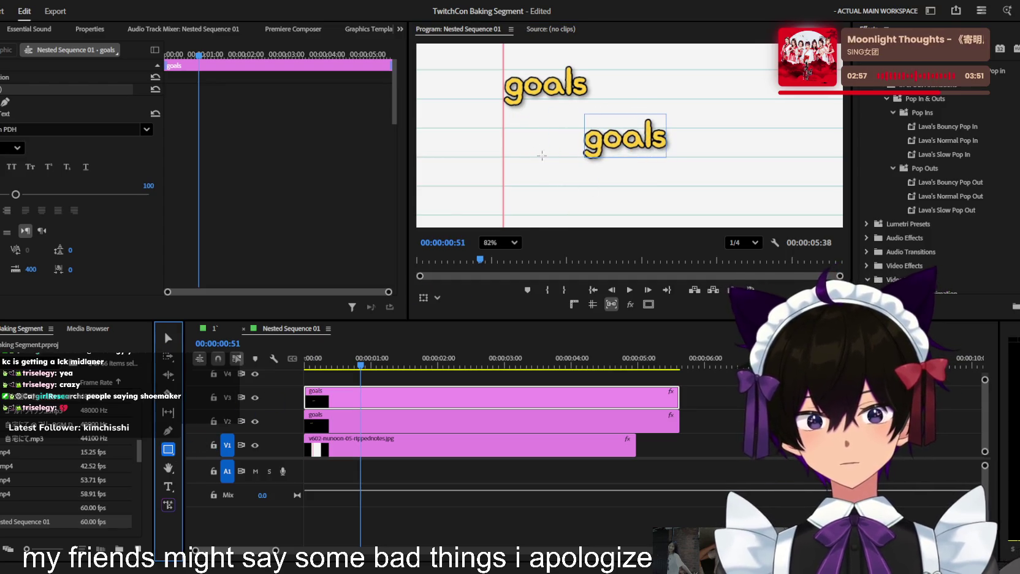
drag(507, 133, 550, 168)
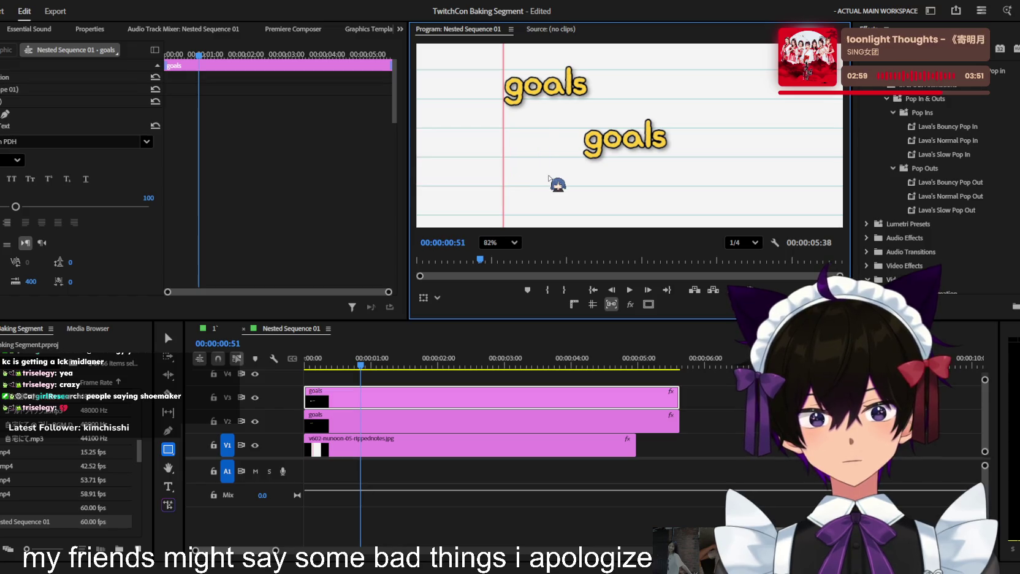
Shrink the rectangle into a small square and position it below the goals title
key(v)
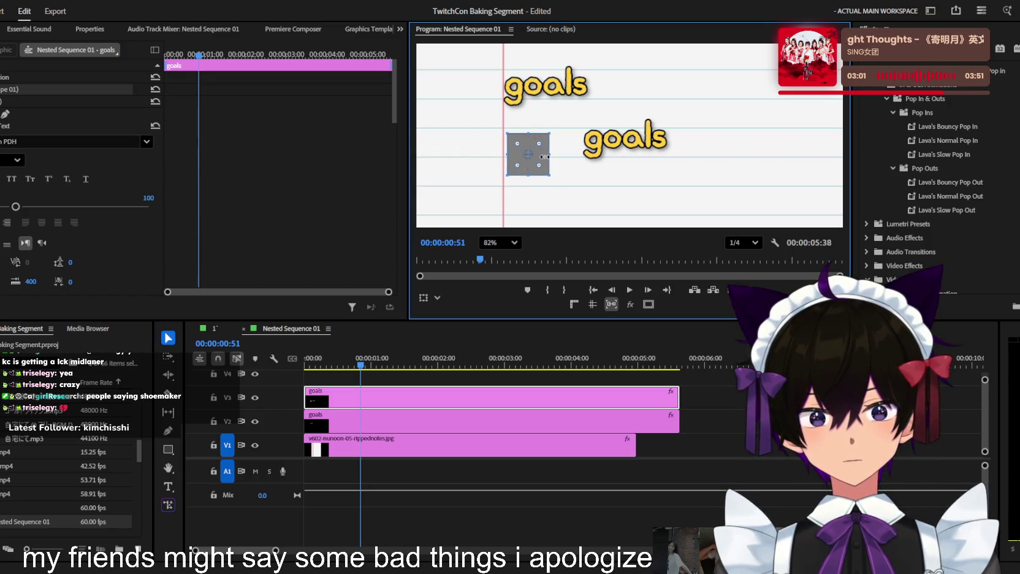
mouse_move(527, 148)
mouse_down()
mouse_move(552, 130)
mouse_move(554, 138)
mouse_move(560, 122)
mouse_up()
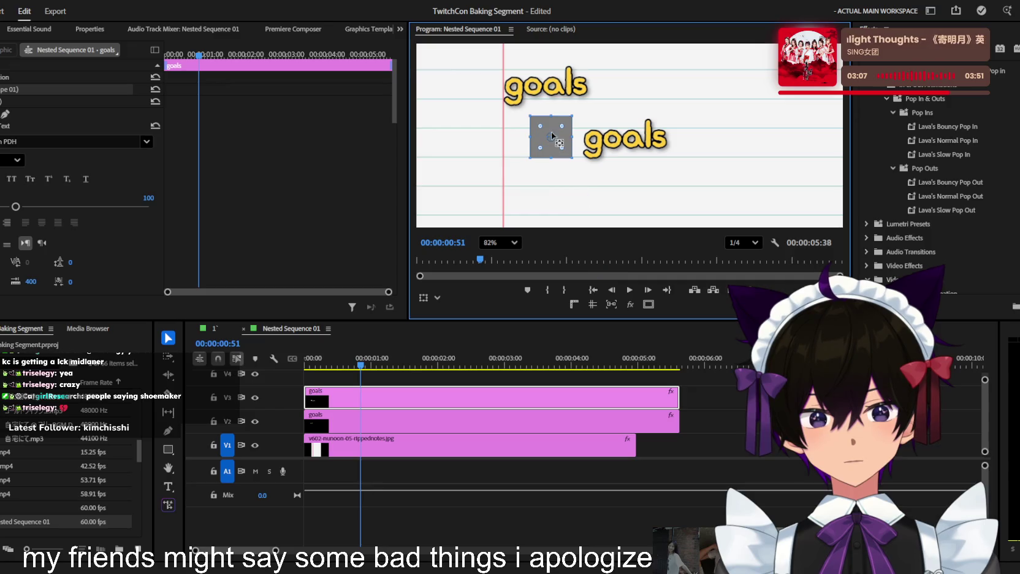
drag(564, 136, 566, 141)
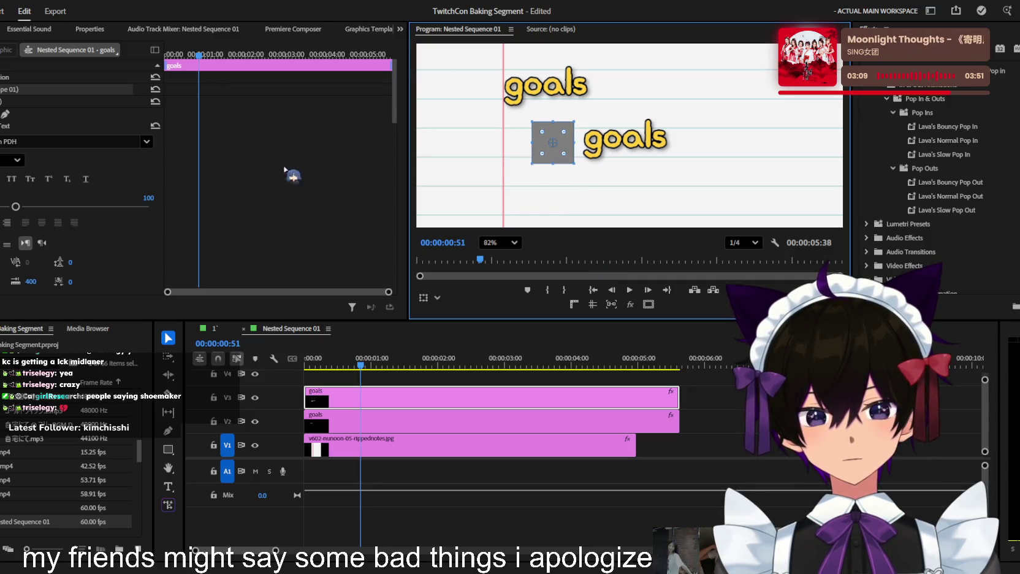
scroll(125, 244, down, 2)
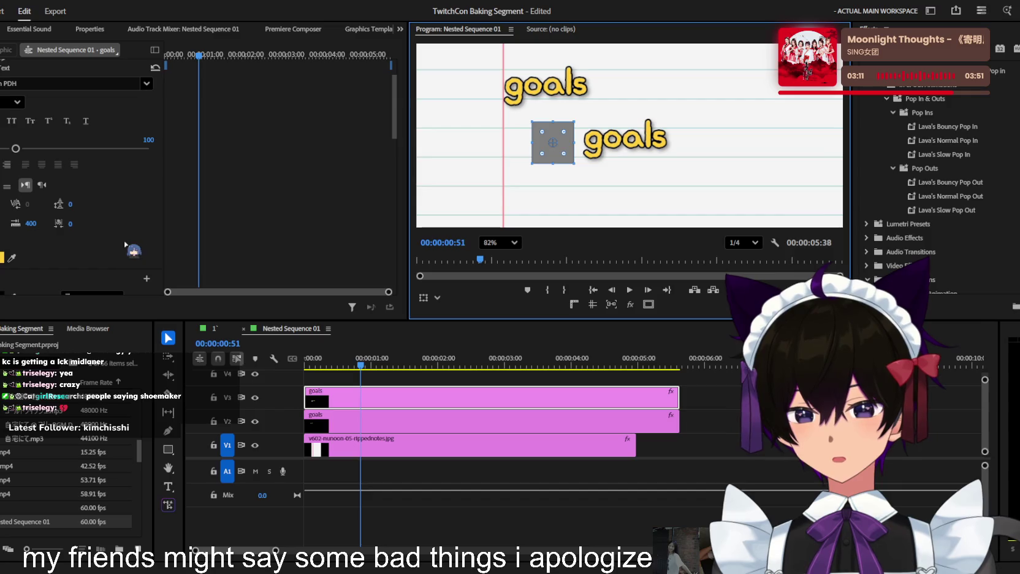
scroll(572, 126, up, 3)
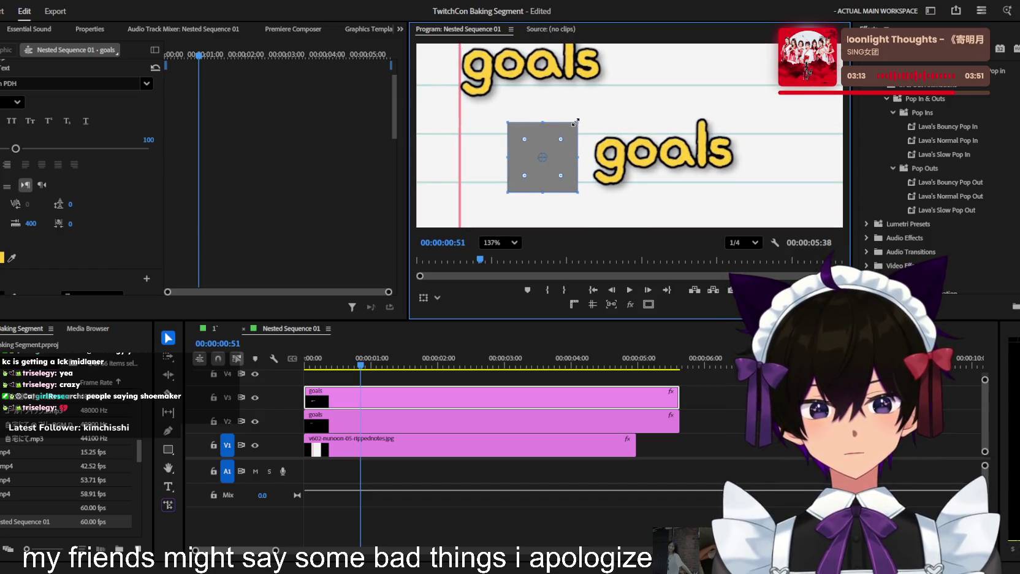
drag(577, 122, 542, 158)
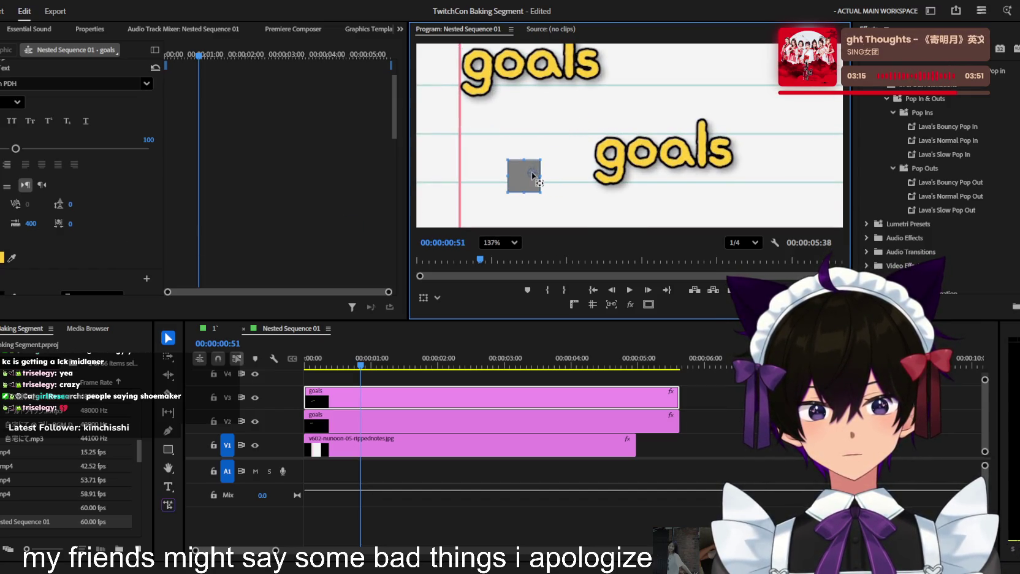
drag(528, 184, 552, 170)
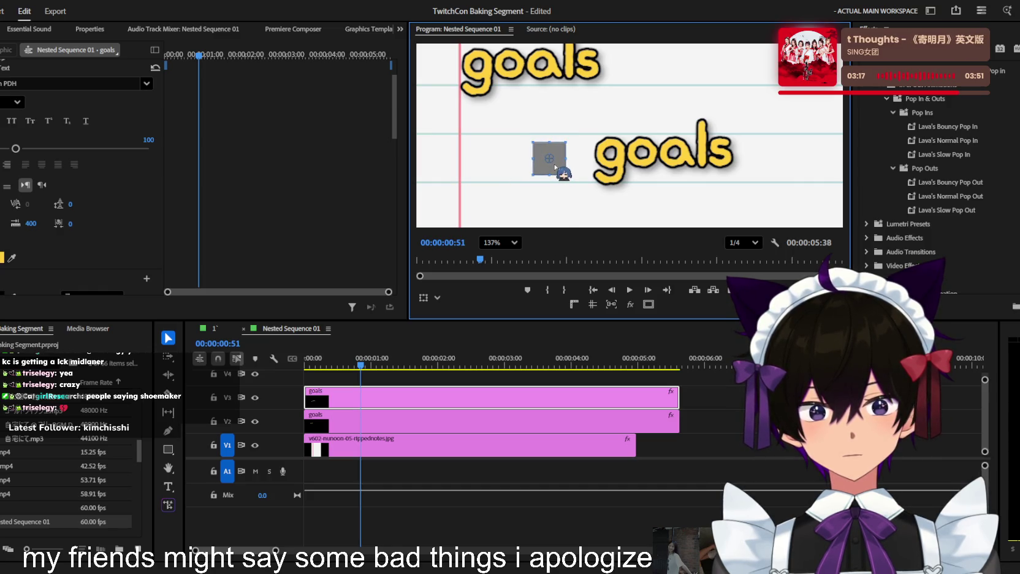
scroll(31, 195, down, 3)
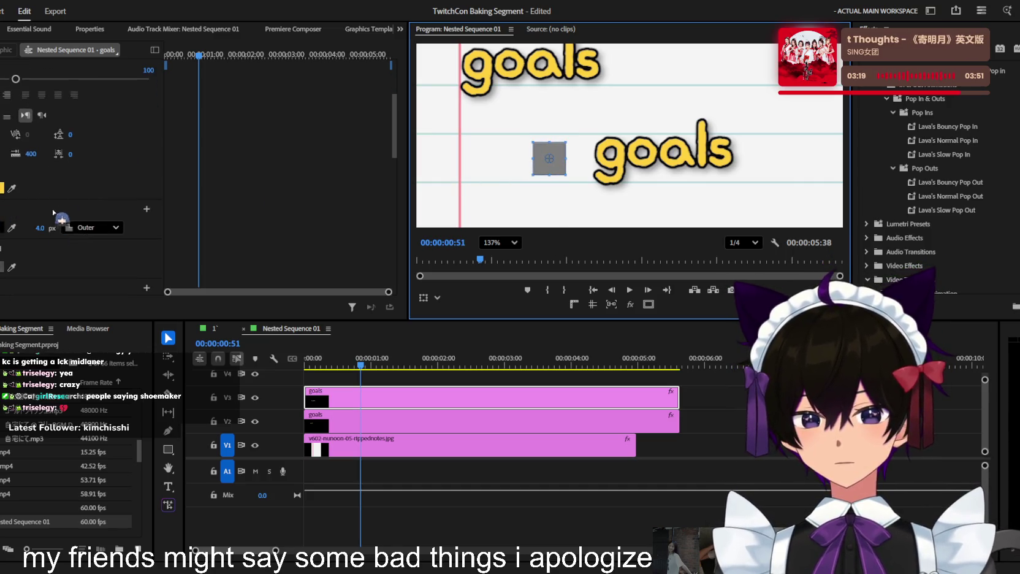
Delete the duplicate goals text layer, give the square a 17 px stroke, and search Effects for 'roughen'
click(404, 399)
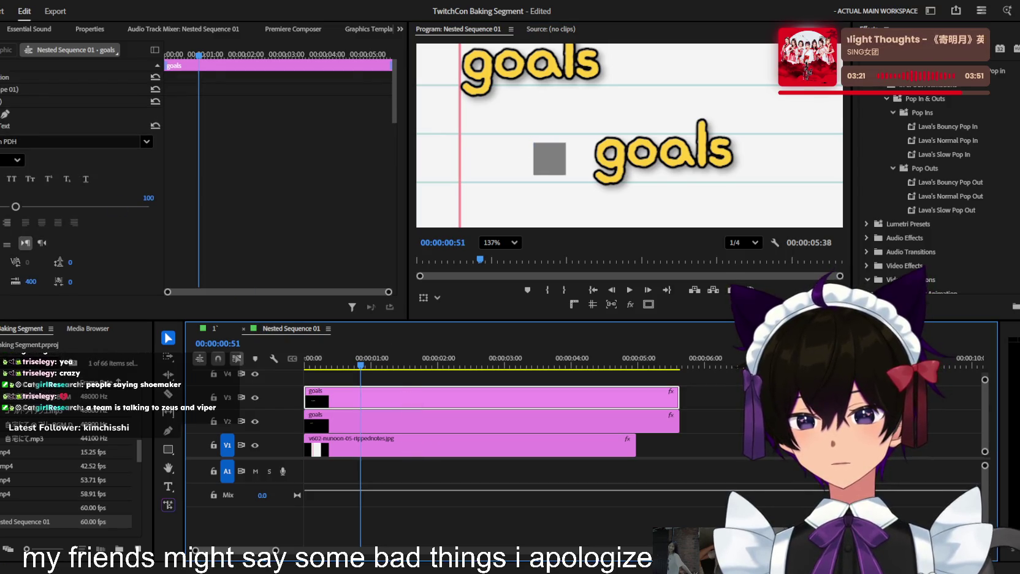
click(7, 91)
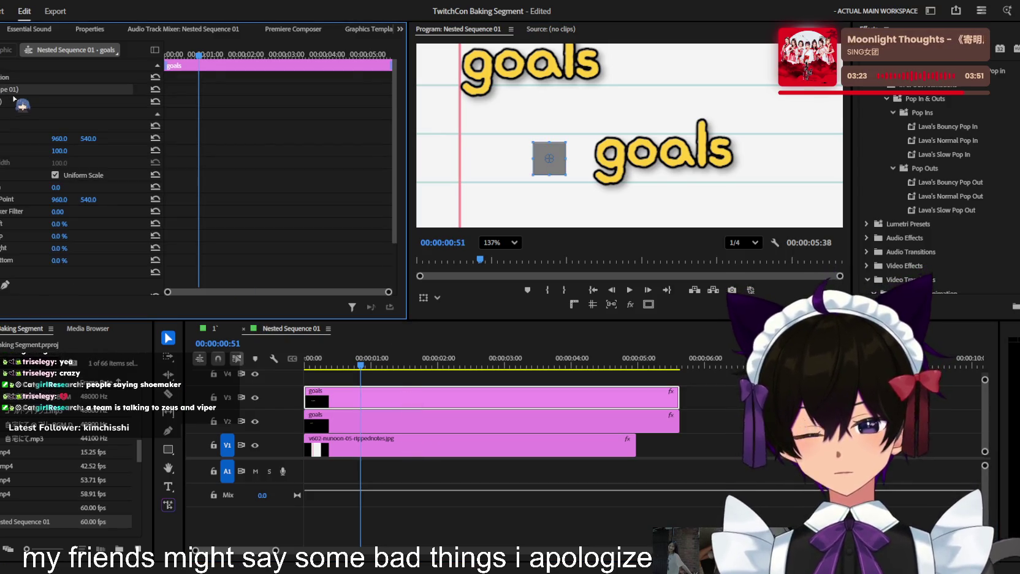
click(3, 100)
key(Delete)
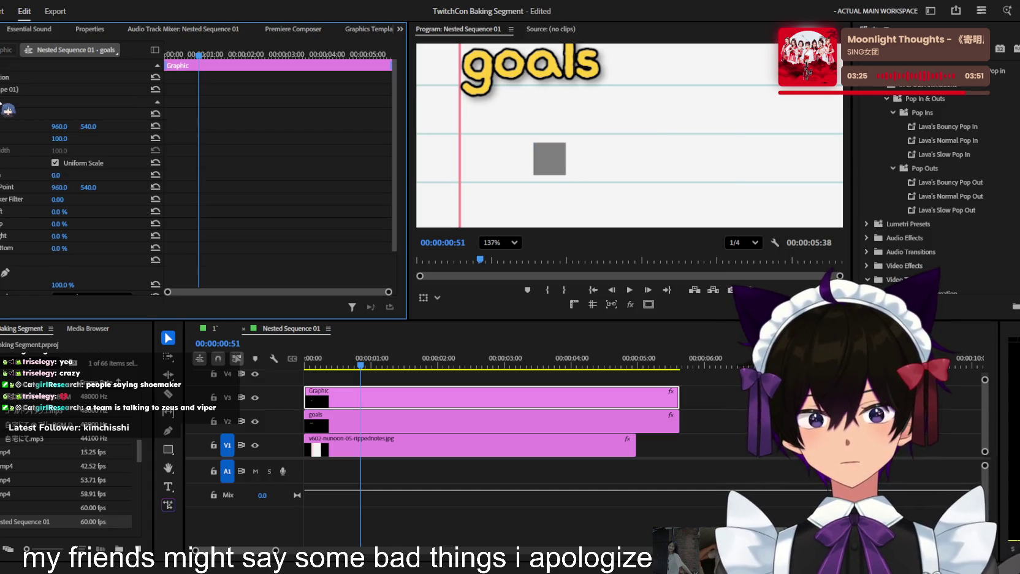
click(14, 89)
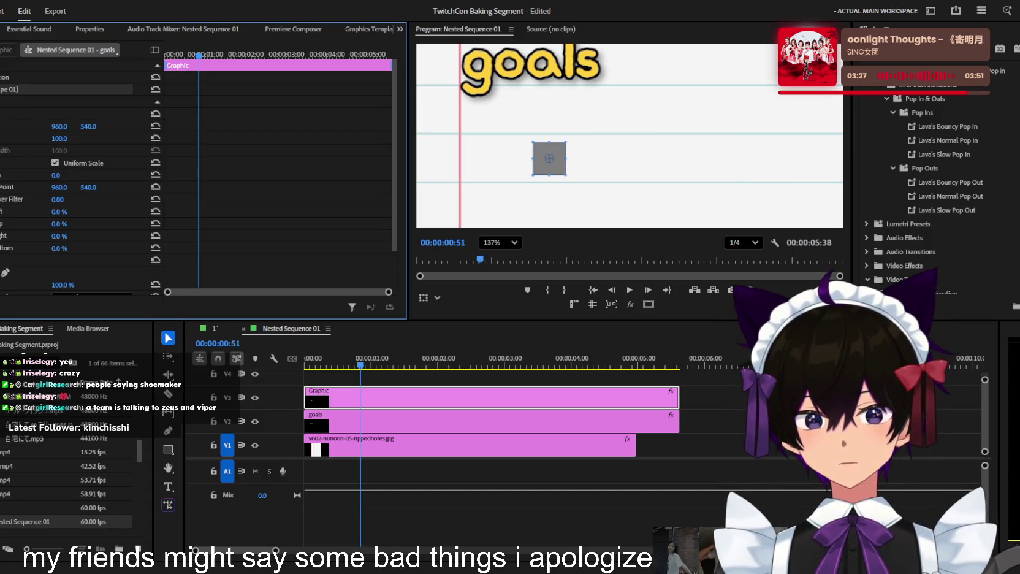
click(1, 89)
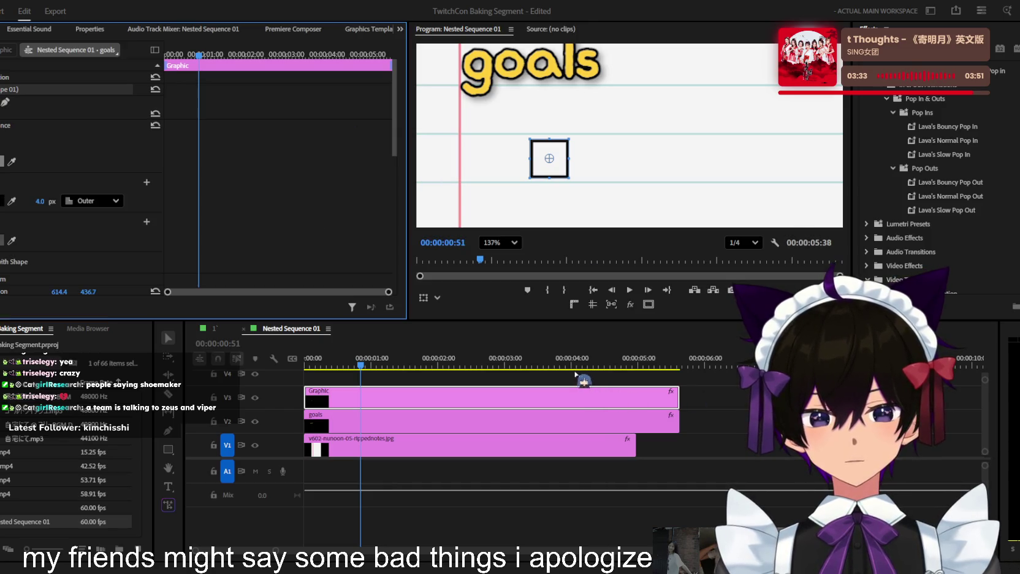
drag(45, 205, 53, 205)
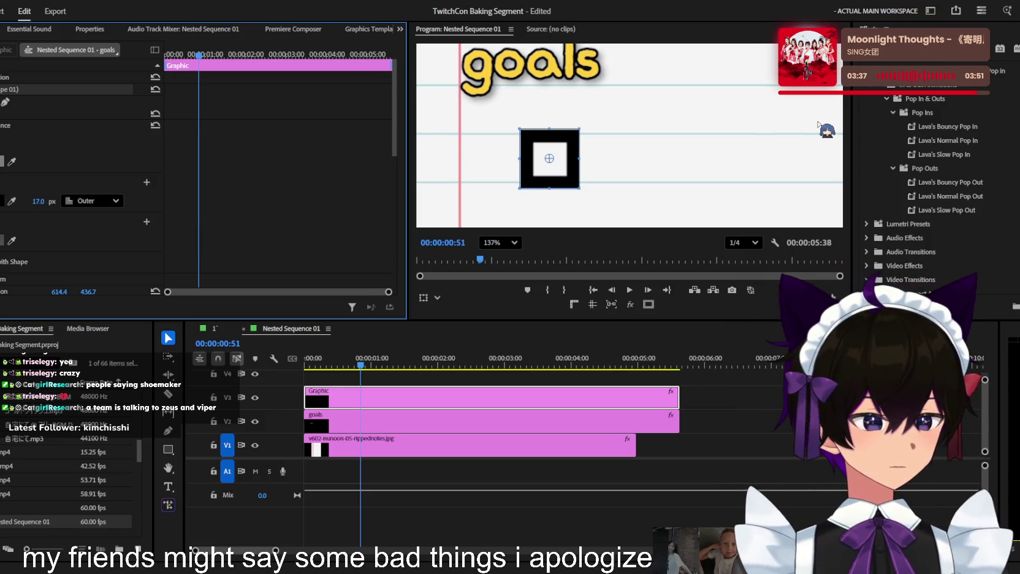
click(759, 42)
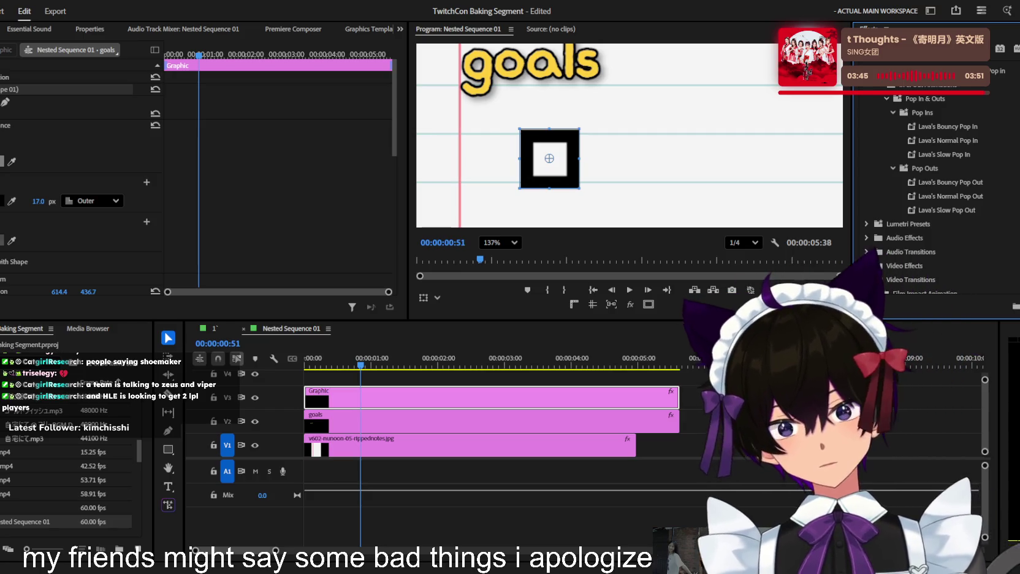
Apply Roughen Edges to the outlined square, keeping the Roughen edge type
text(roughen)
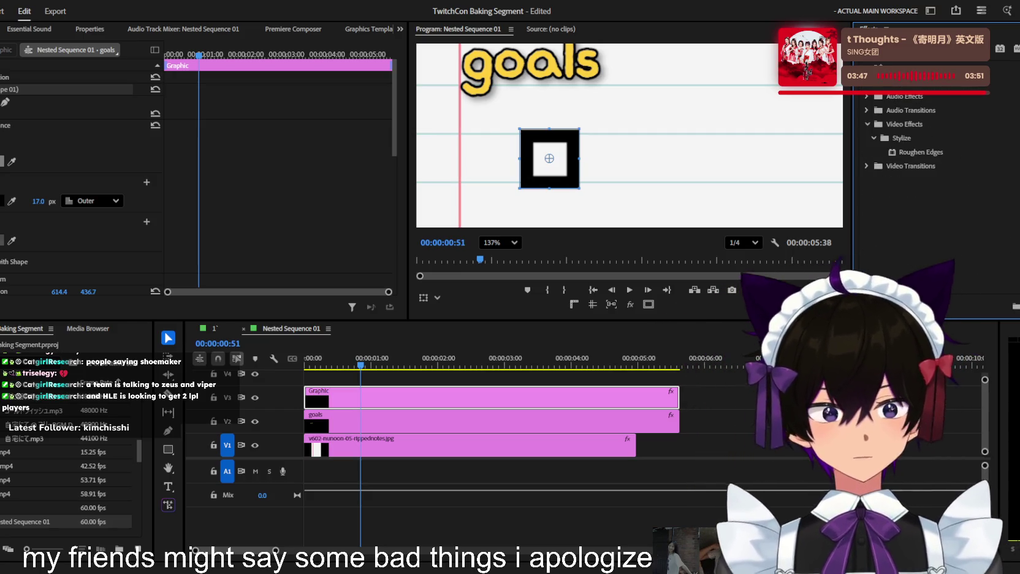
drag(930, 152, 533, 169)
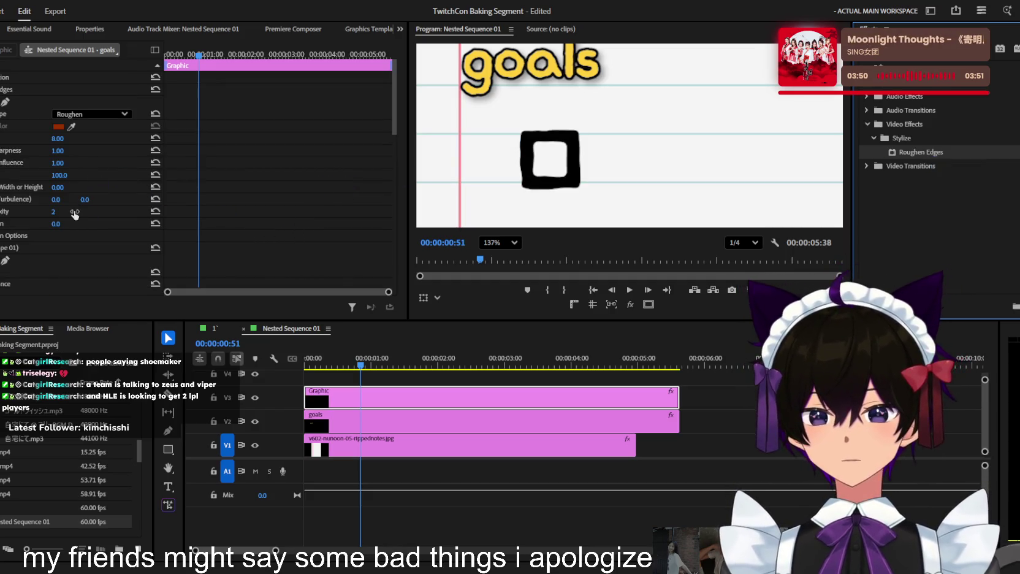
click(95, 181)
key(ctrl+z)
scroll(503, 244, down, 3)
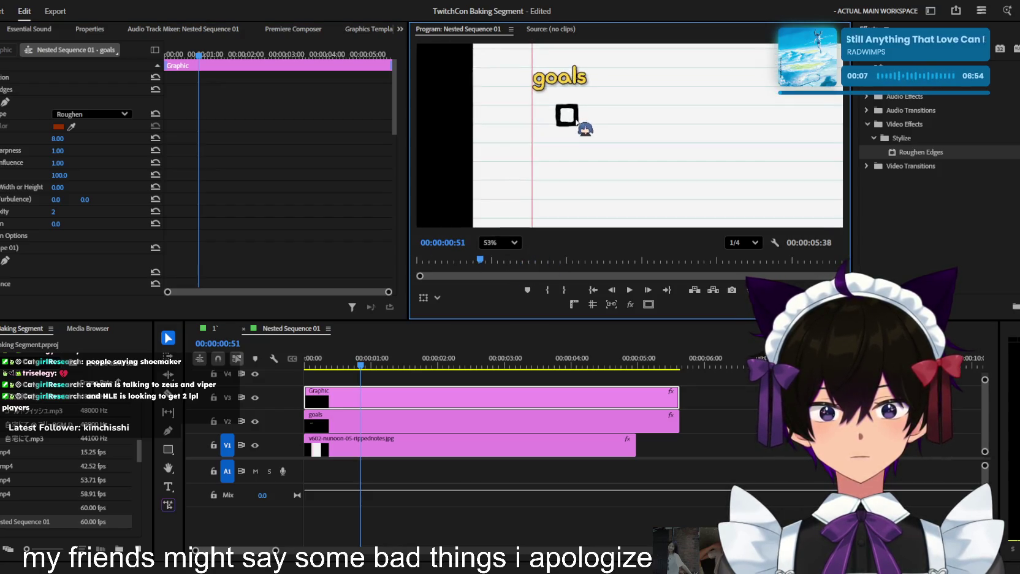
scroll(576, 123, up, 2)
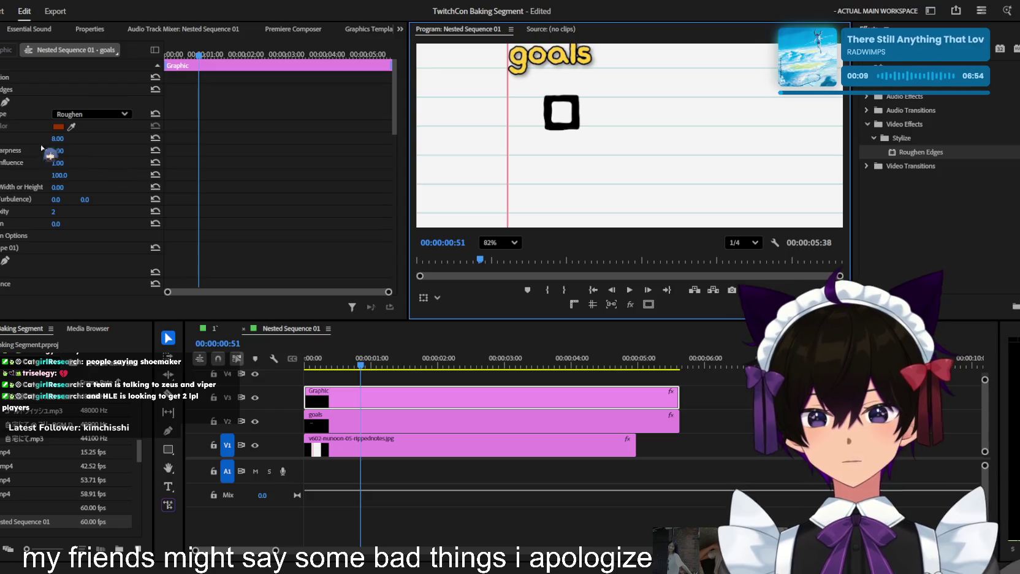
click(1, 89)
Thin the square's outline to a 13 px stroke and set its Scale to 59
mouse_move(50, 232)
mouse_down()
mouse_move(36, 233)
mouse_move(33, 212)
mouse_move(52, 213)
mouse_up()
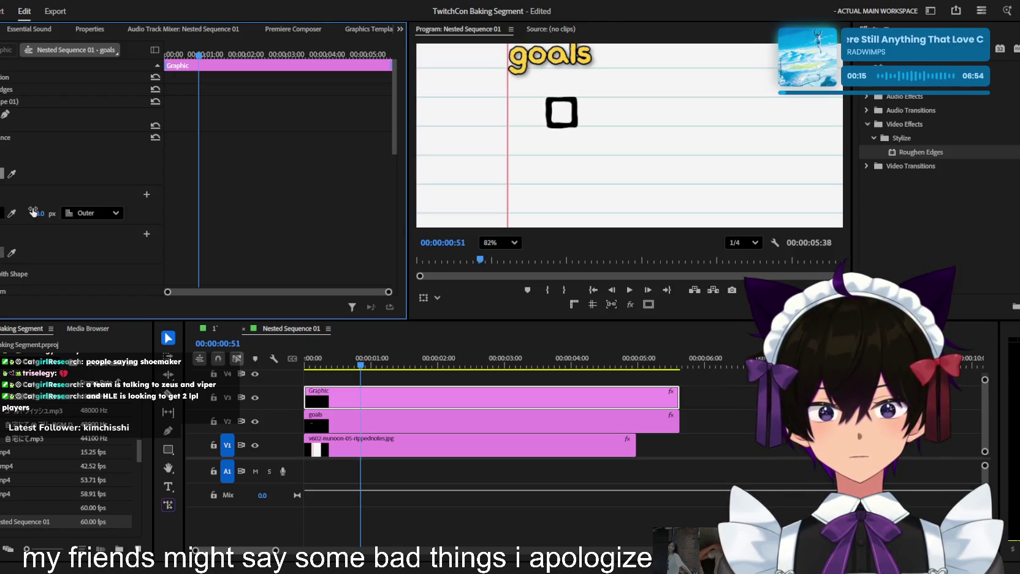
scroll(61, 183, down, 3)
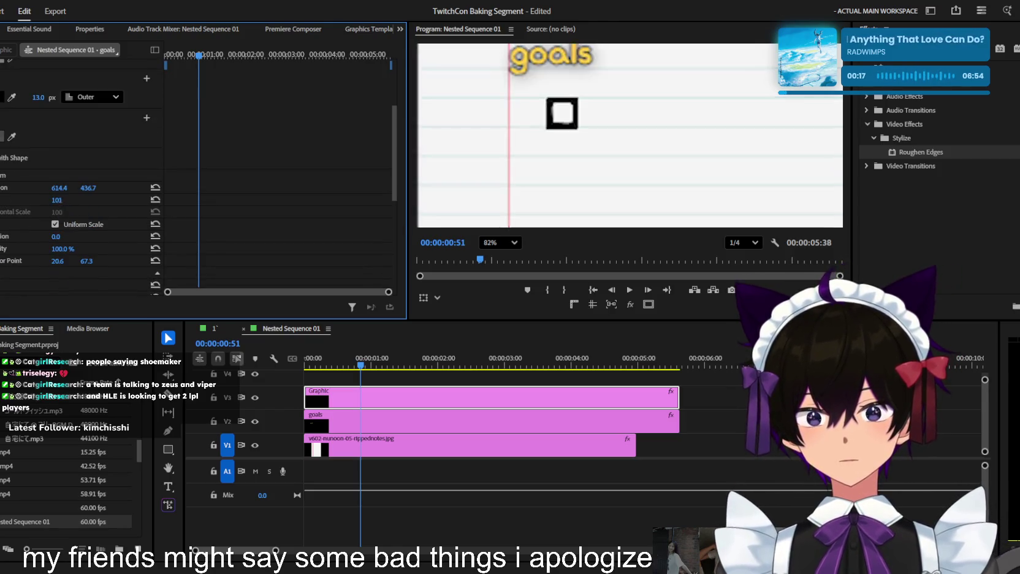
drag(56, 200, 67, 201)
scroll(495, 164, down, 2)
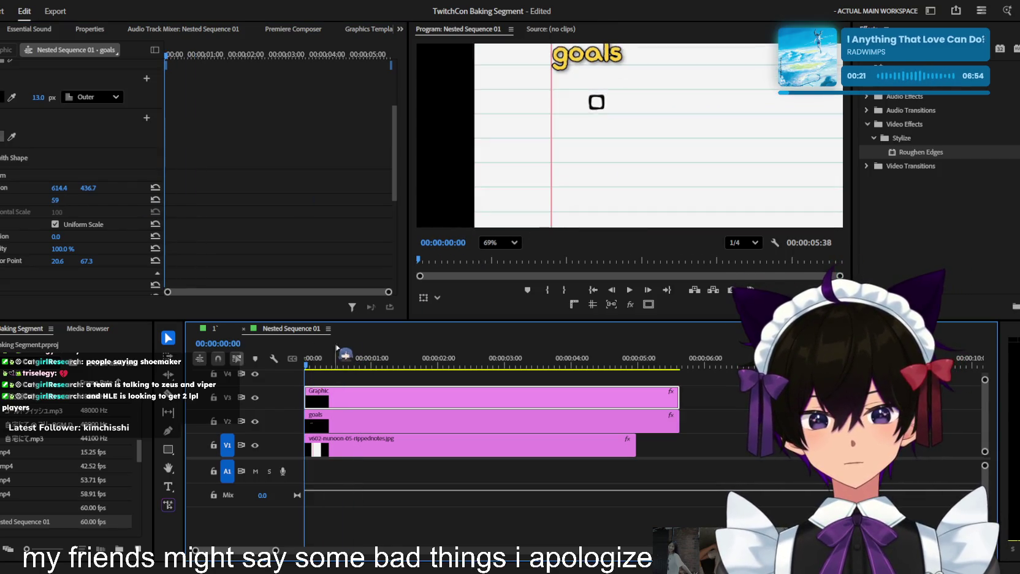
click(358, 423)
Preview the notes graphic over the kitchen footage in the main 1' sequence
key(ctrl+minus)
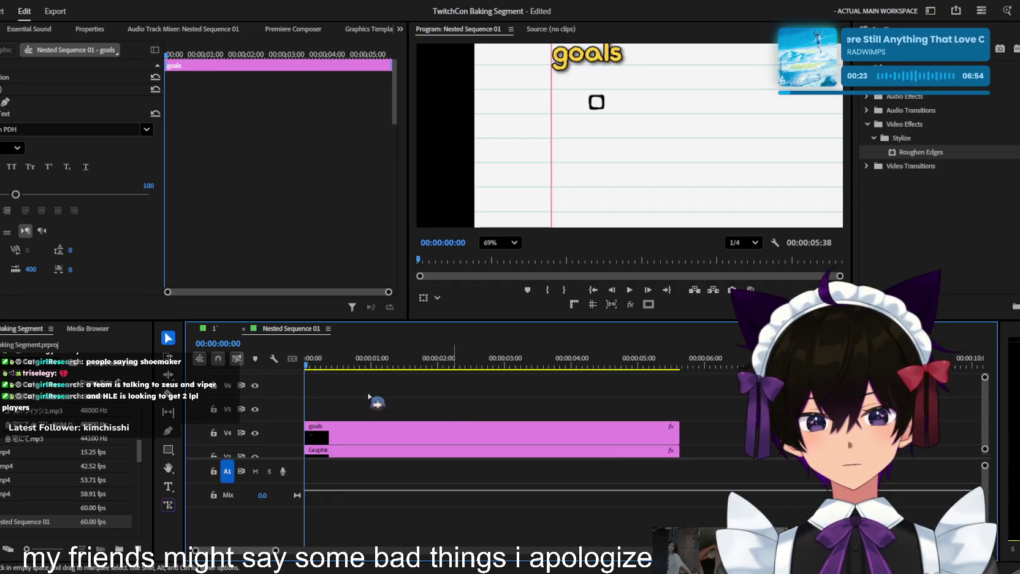
click(342, 422)
click(226, 334)
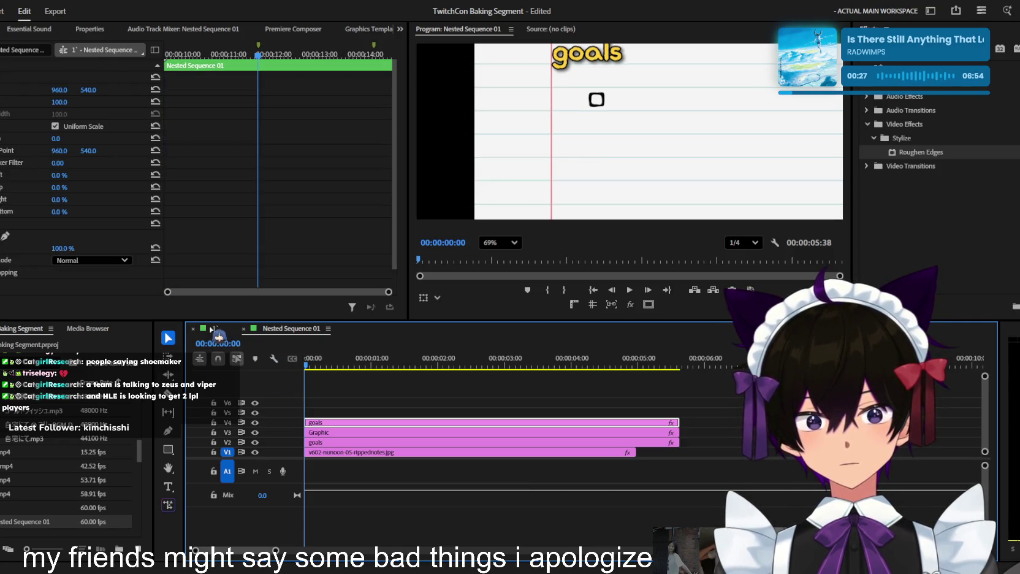
click(515, 235)
click(497, 245)
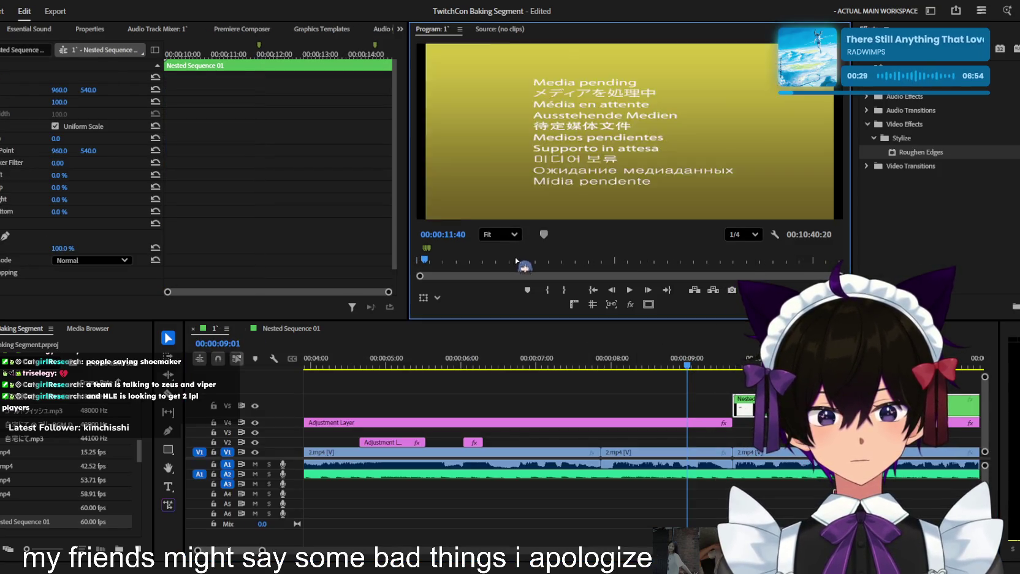
key(space)
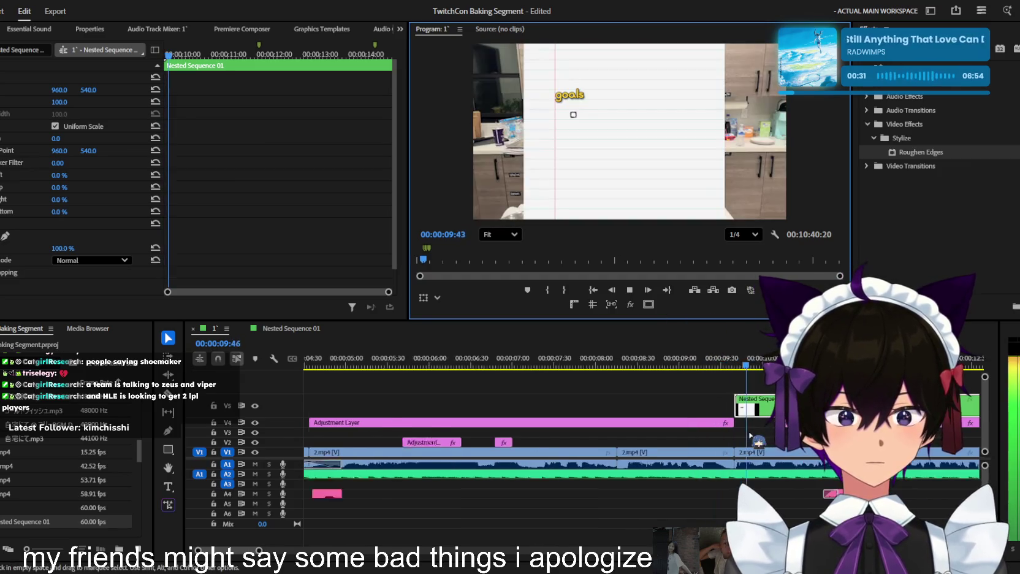
key(minus)
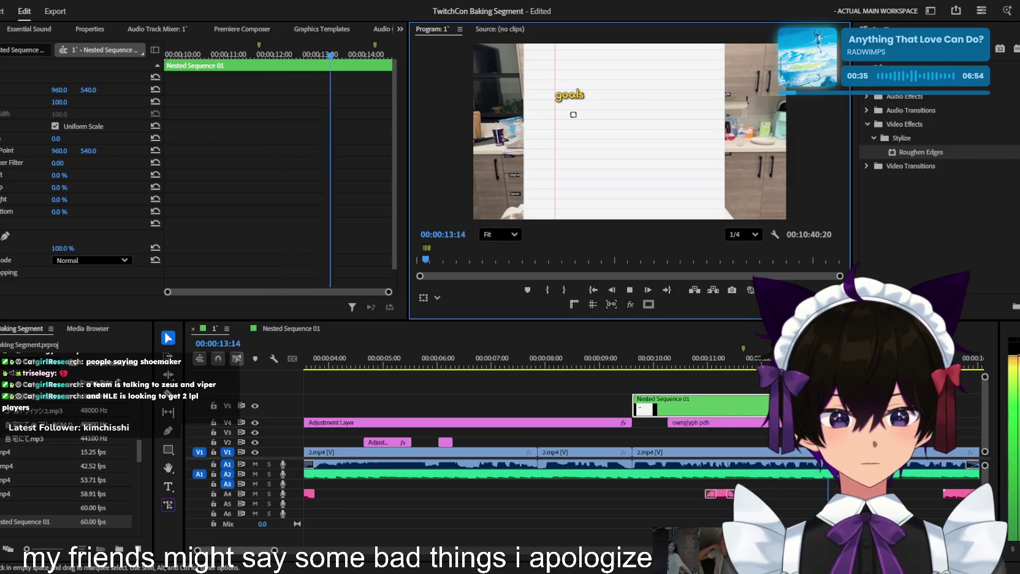
drag(766, 366, 708, 366)
key(space)
Move the owlglyph pdh title clip up to V6 and preview from 11:27
drag(714, 422, 693, 383)
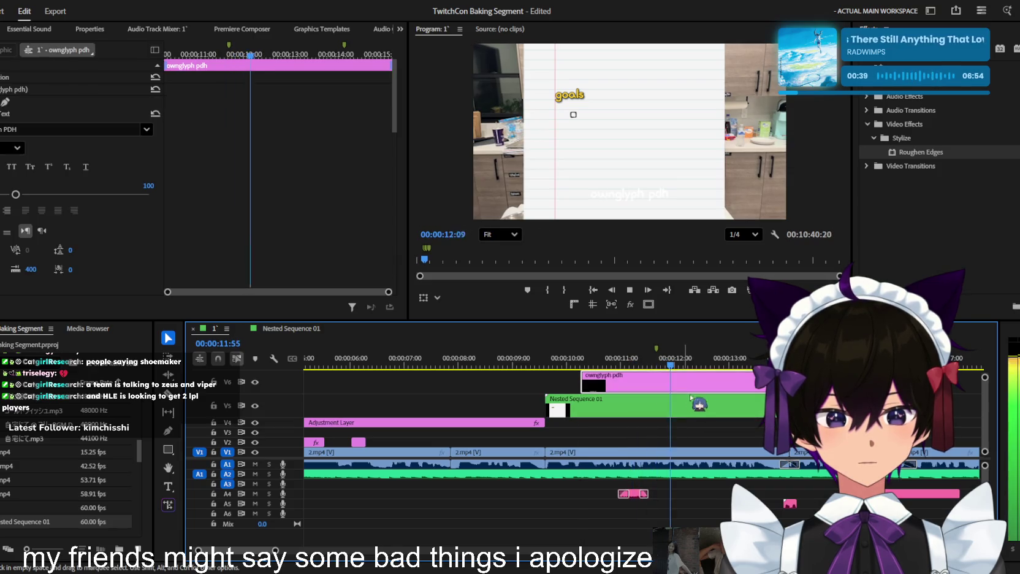
scroll(691, 397, up, 1)
scroll(691, 397, left, 3)
click(715, 366)
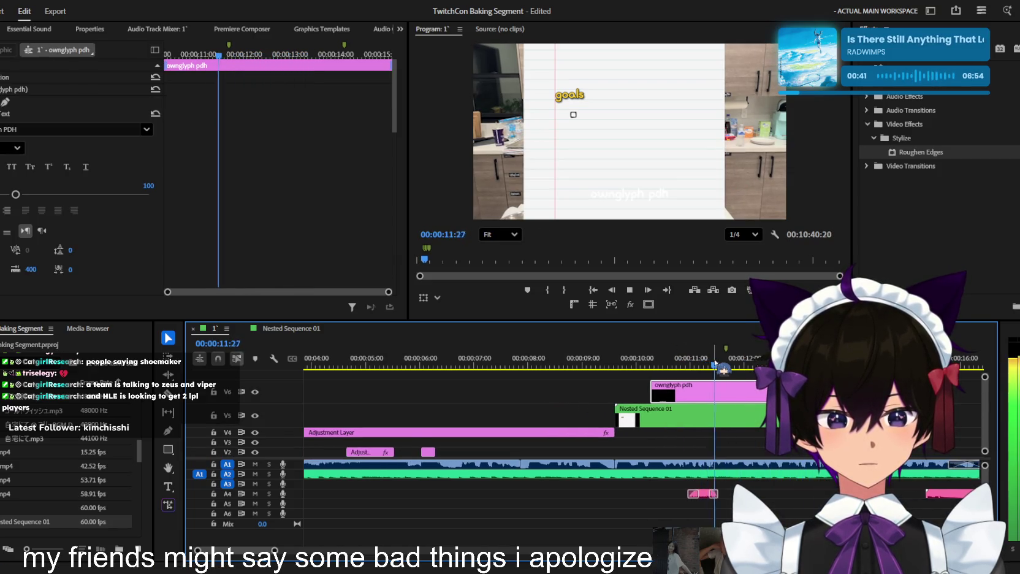
key(space)
key(space)
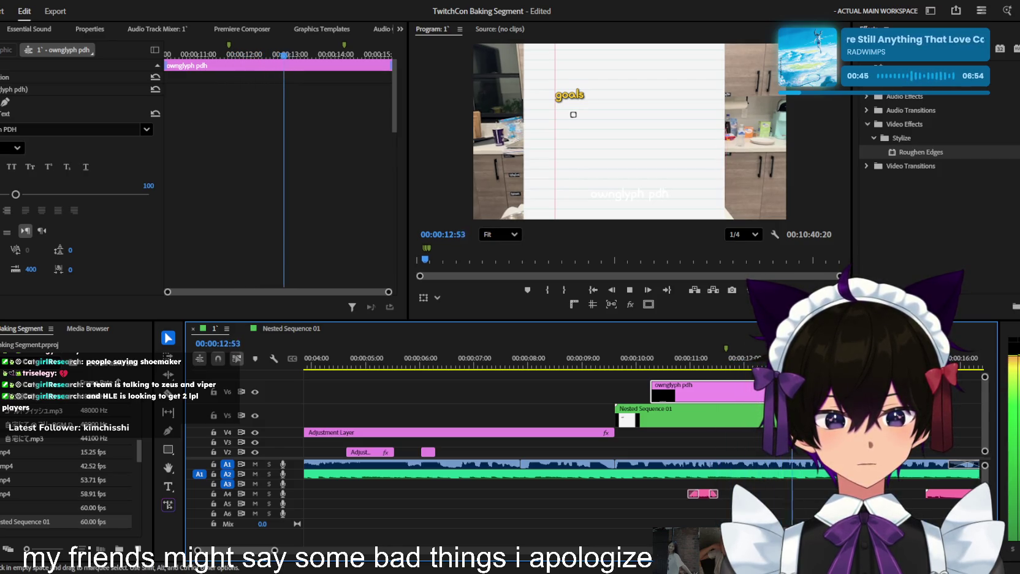
key(shift+5)
key(space)
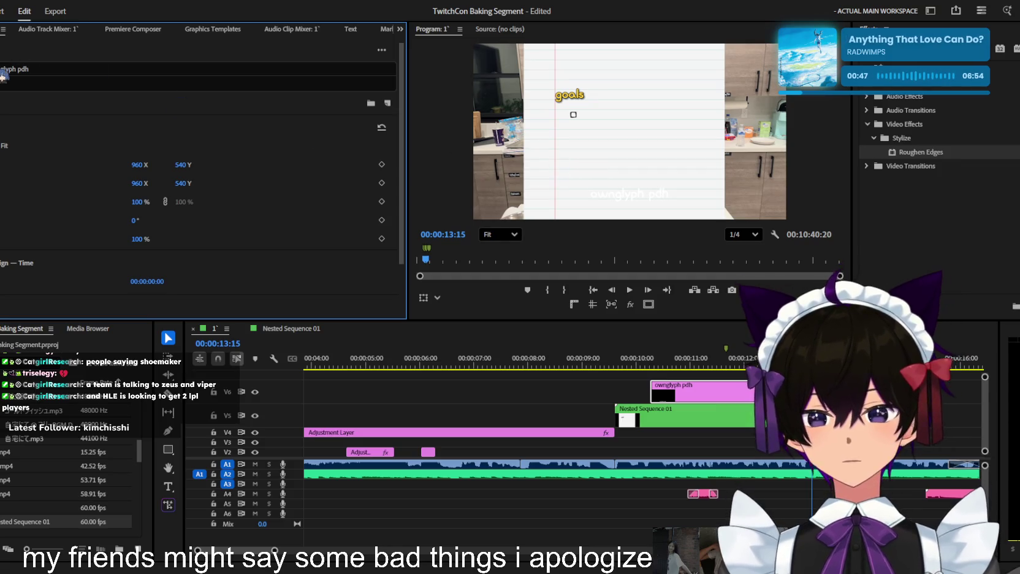
Retype the placeholder title as 'make atleast a 5/10 cookie', then open Nested Sequence 01
key(ctrl+t)
key(BackSpace)
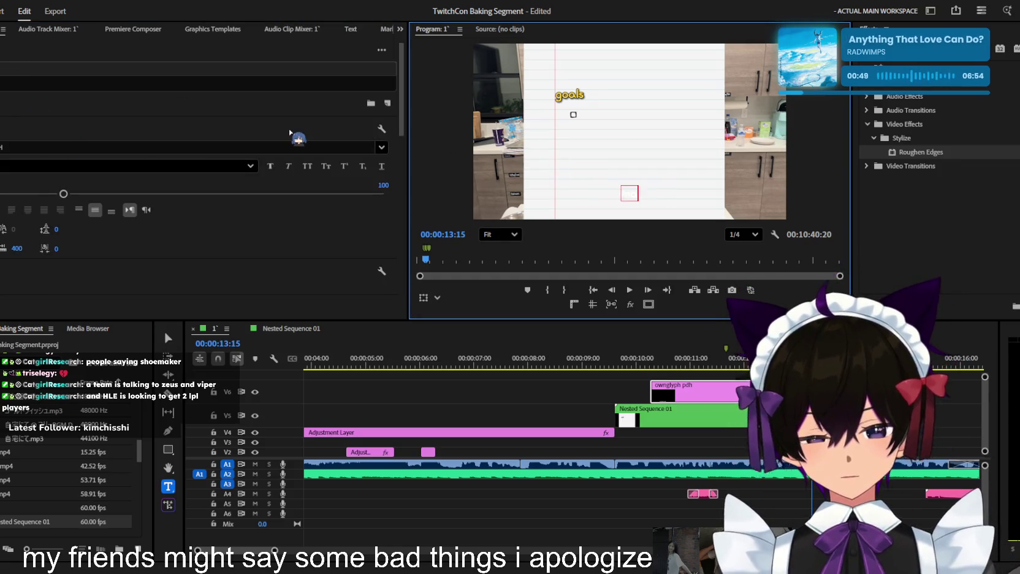
text(make a)
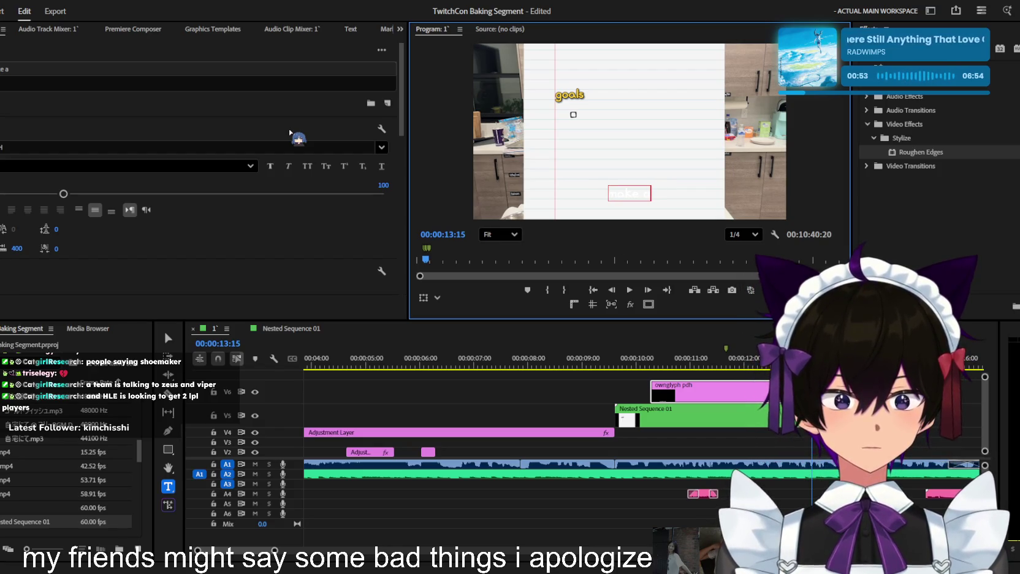
text(least a)
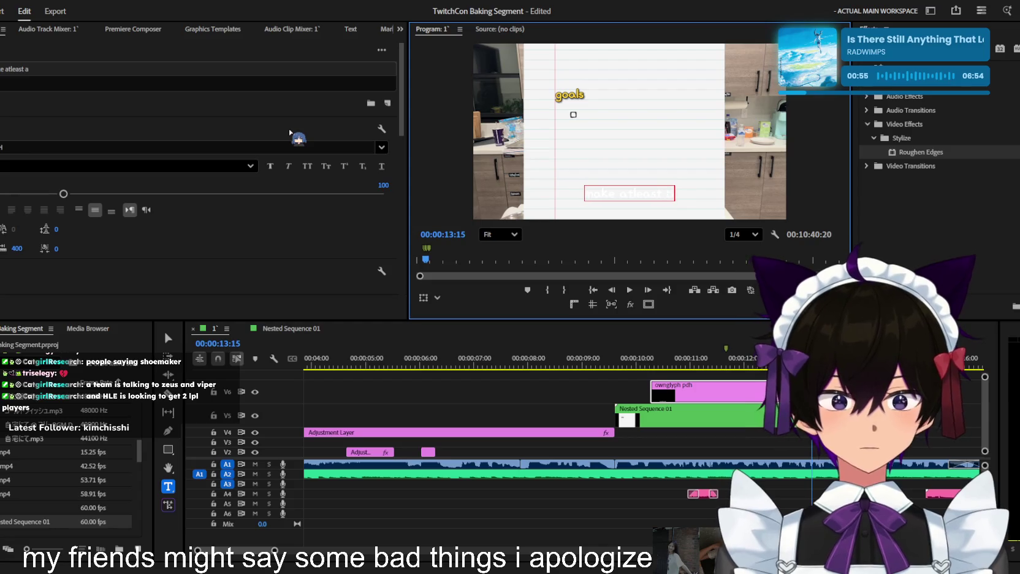
text( 56)
text(/10 cookie)
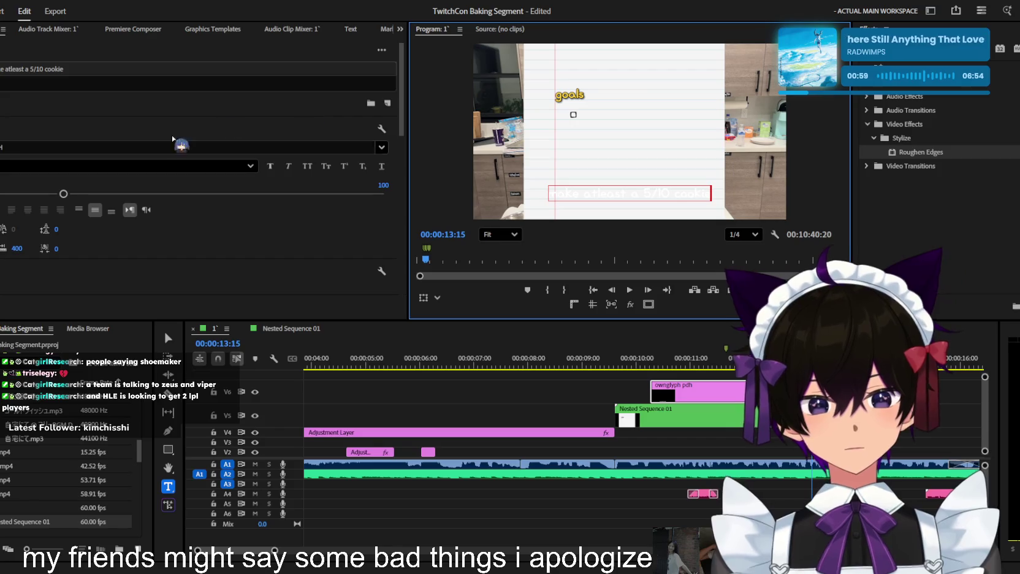
click(704, 392)
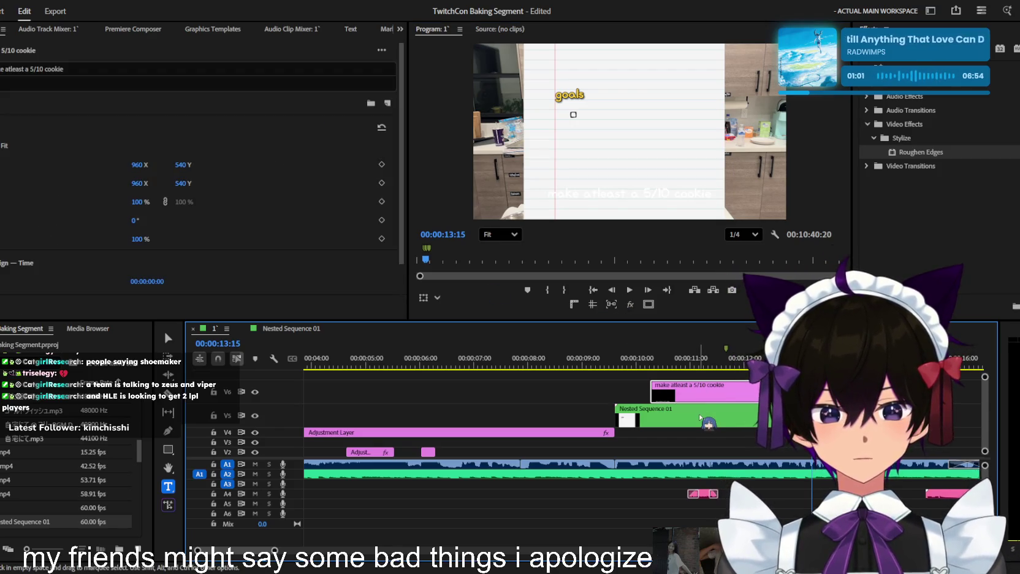
double_click(705, 420)
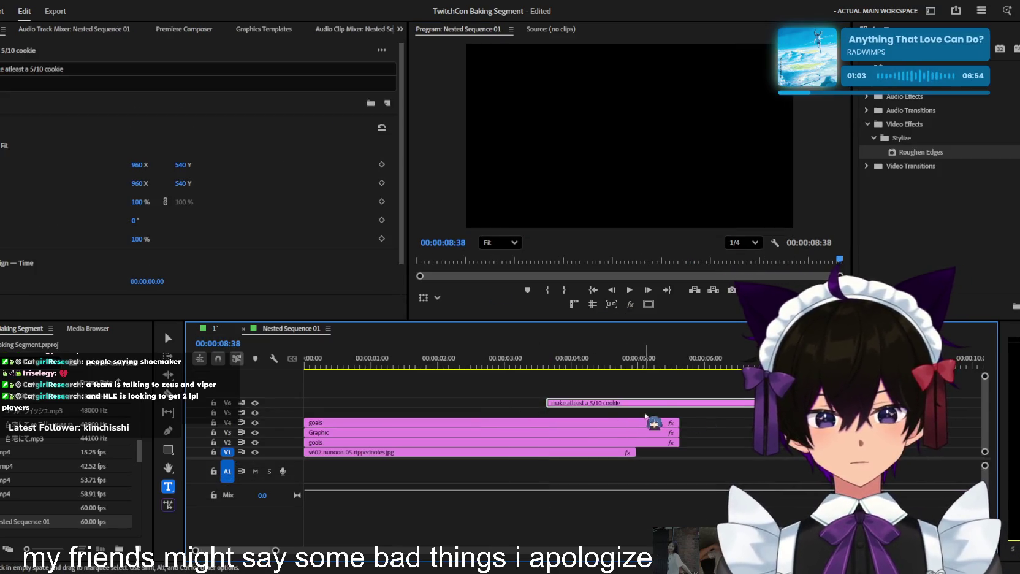
Put the cookie text clip on V5 at 0:00, positioned beside the checkbox under goals
drag(542, 406, 301, 413)
click(481, 356)
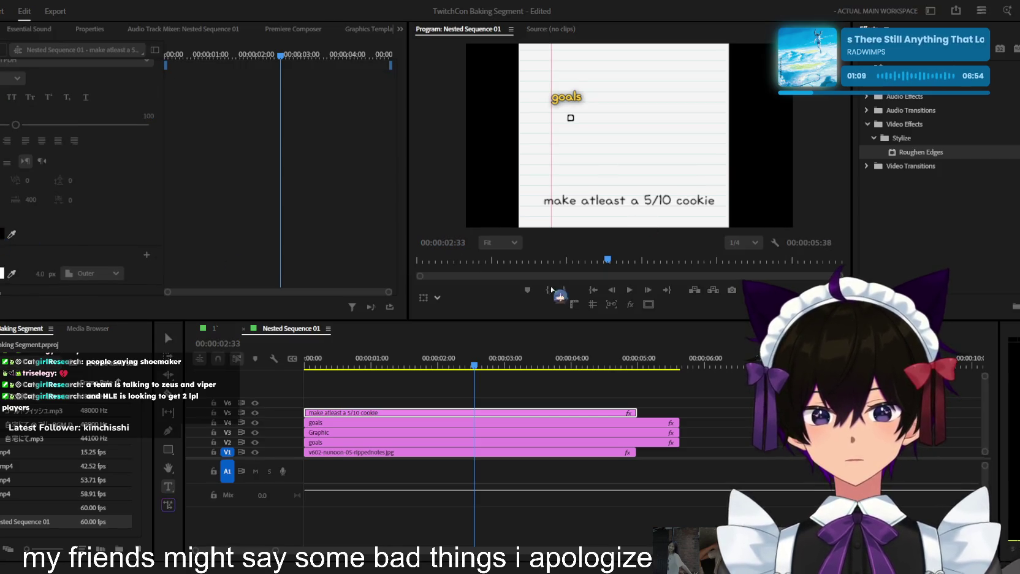
mouse_move(294, 262)
mouse_down()
mouse_move(619, 206)
mouse_move(701, 126)
mouse_move(642, 117)
mouse_up()
scroll(599, 123, up, 3)
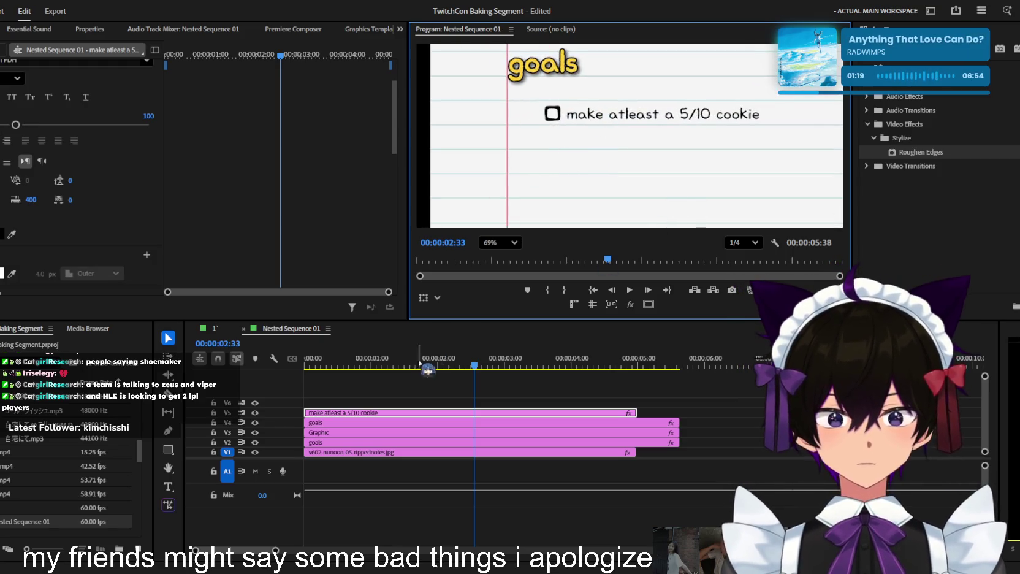
click(214, 328)
Nudge the goals heading down slightly inside Nested Sequence 01, removing a stray duplicate
click(618, 360)
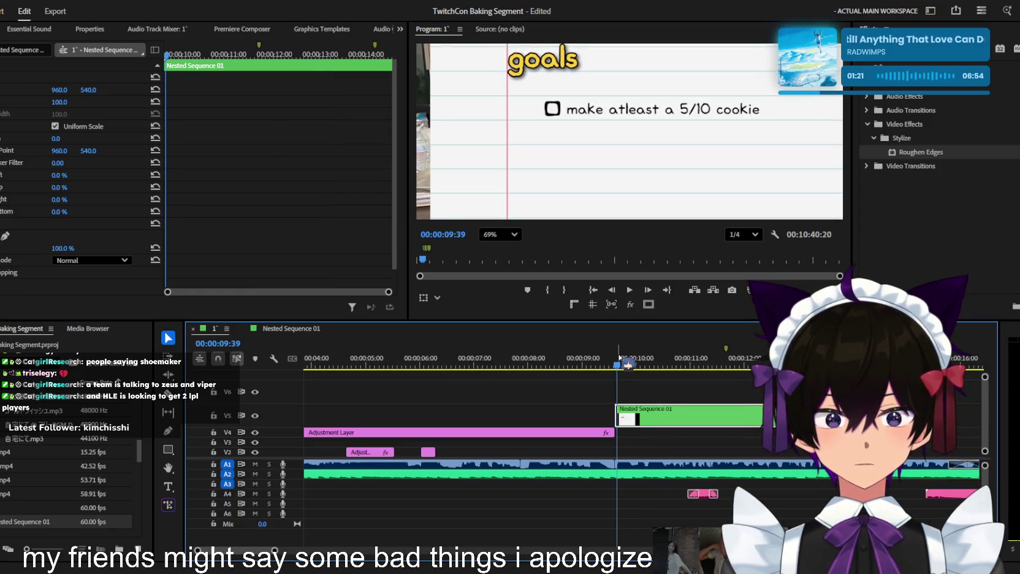
double_click(662, 415)
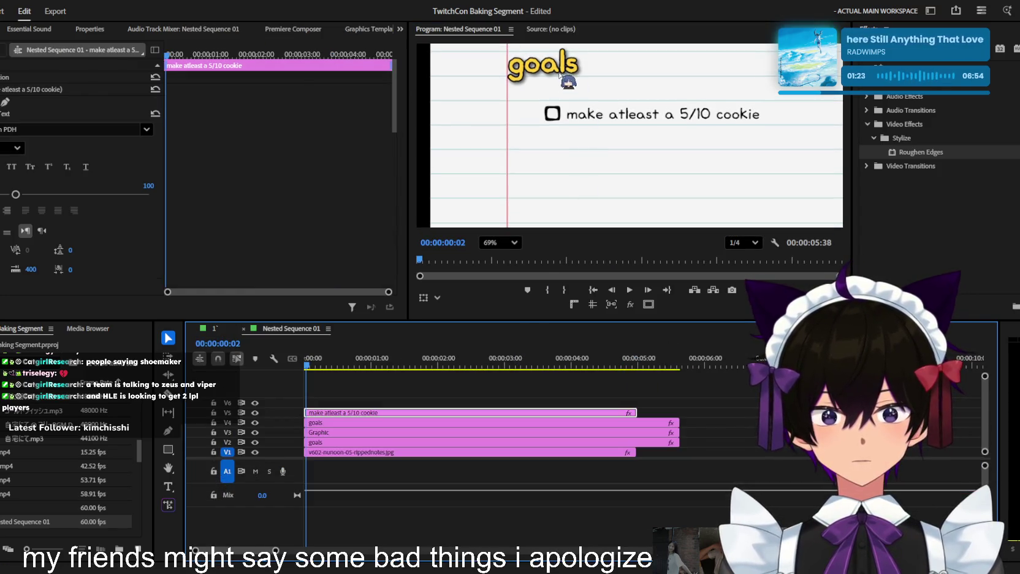
click(570, 71)
drag(569, 71, 620, 80)
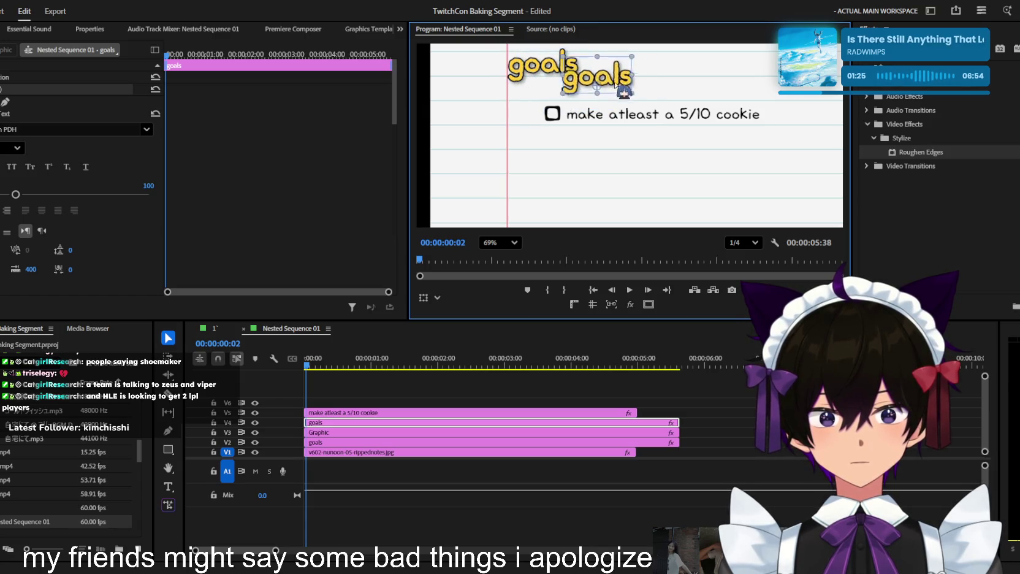
click(558, 394)
click(588, 423)
click(7, 101)
click(543, 72)
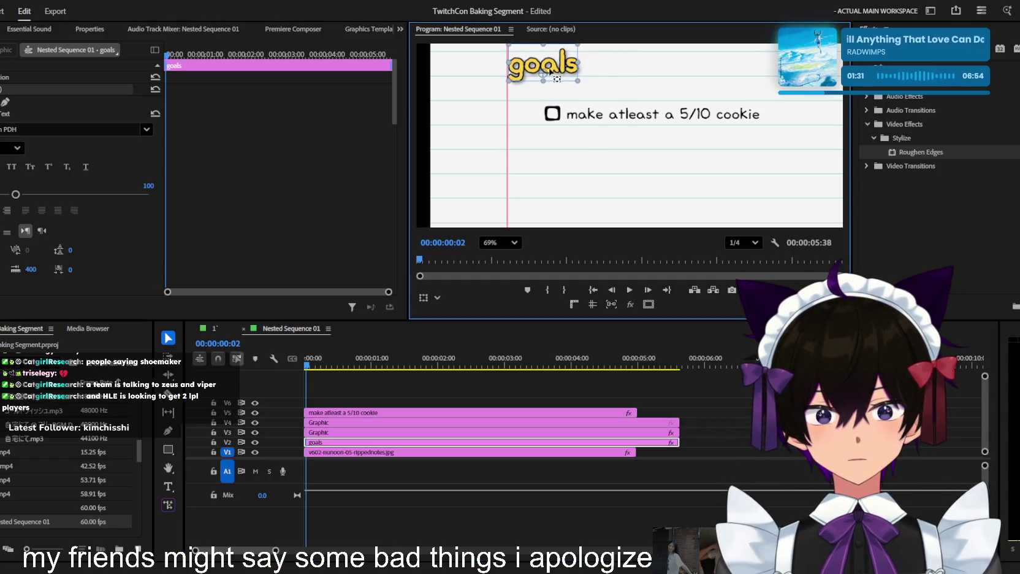
drag(563, 64, 566, 74)
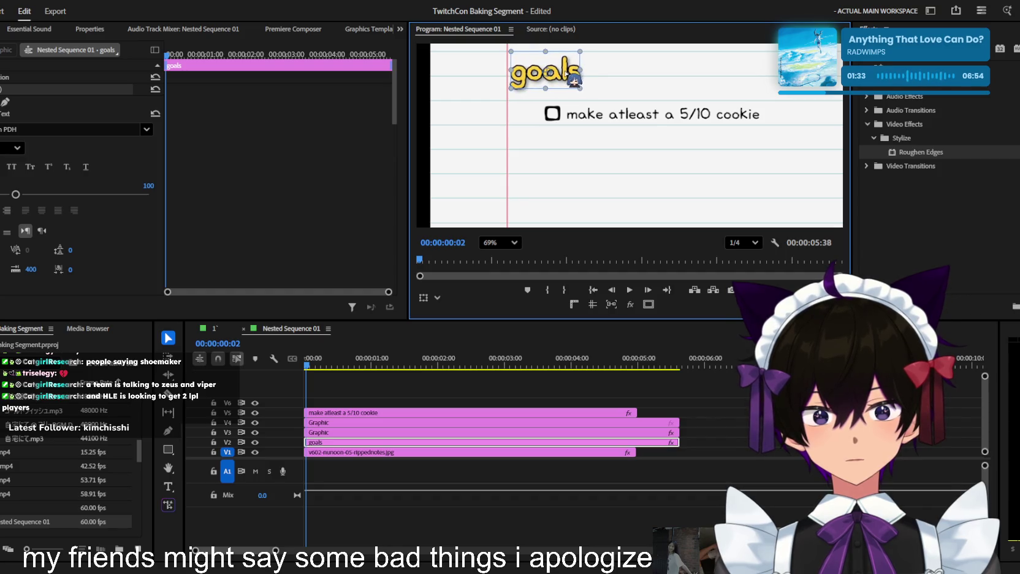
scroll(703, 160, down, 3)
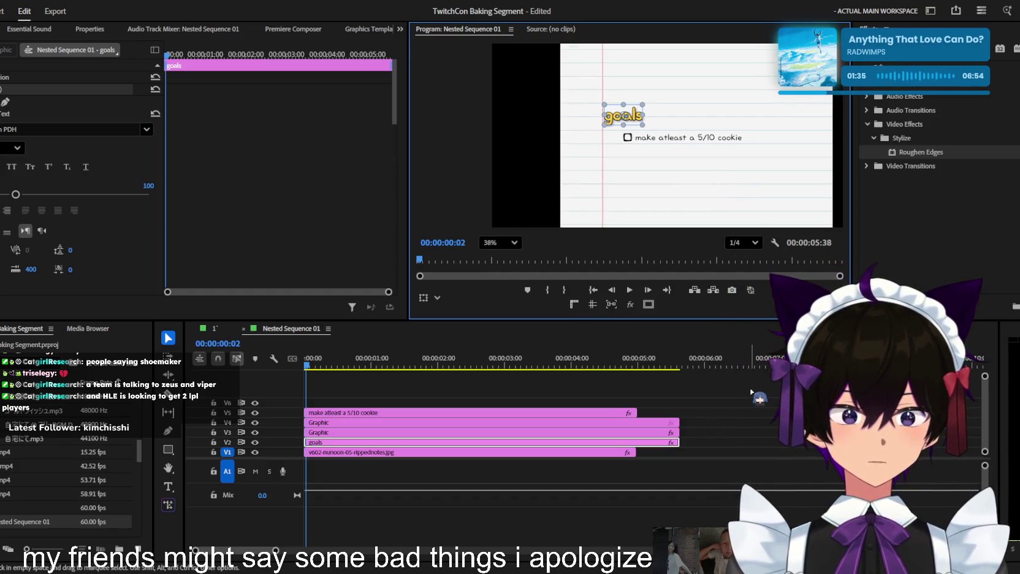
click(710, 388)
click(215, 329)
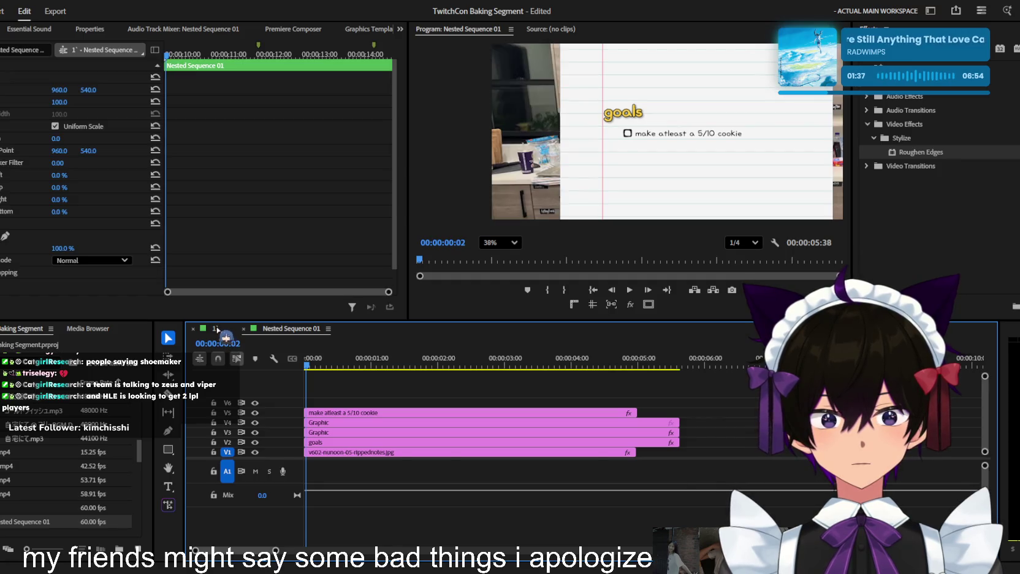
Tilt the goals card to -8 degrees rotation
click(500, 235)
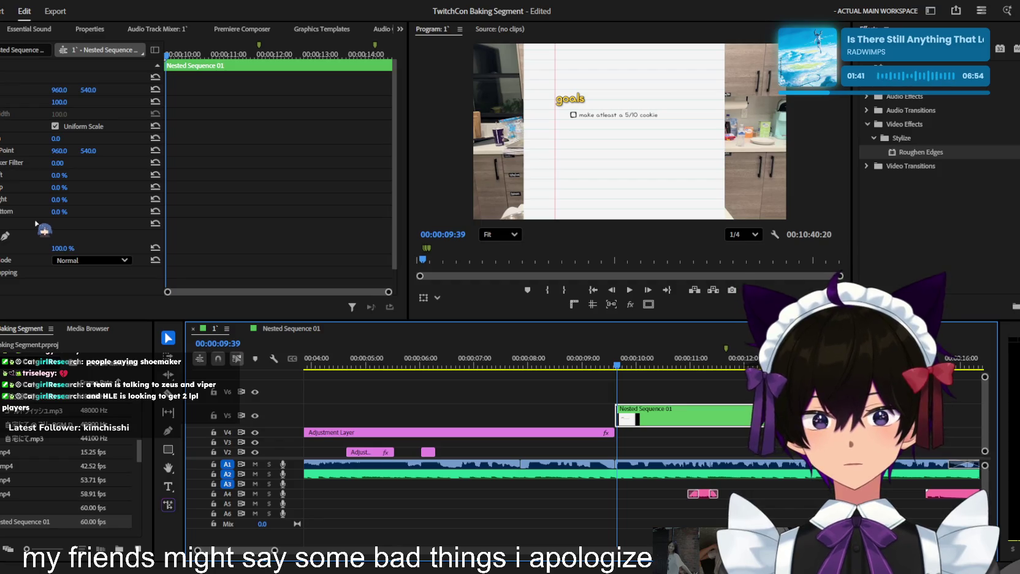
scroll(19, 175, down, 1)
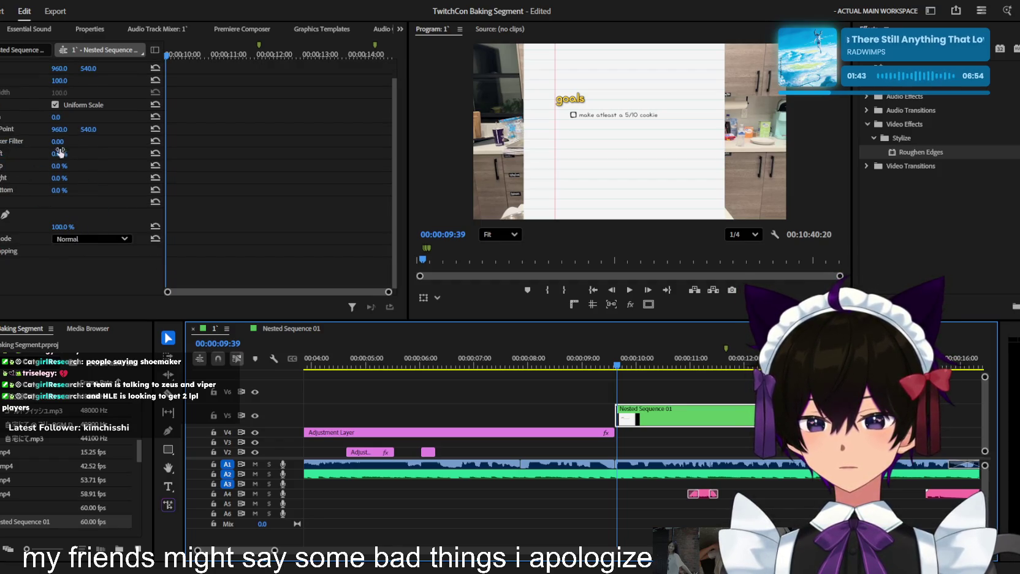
drag(59, 118, 55, 118)
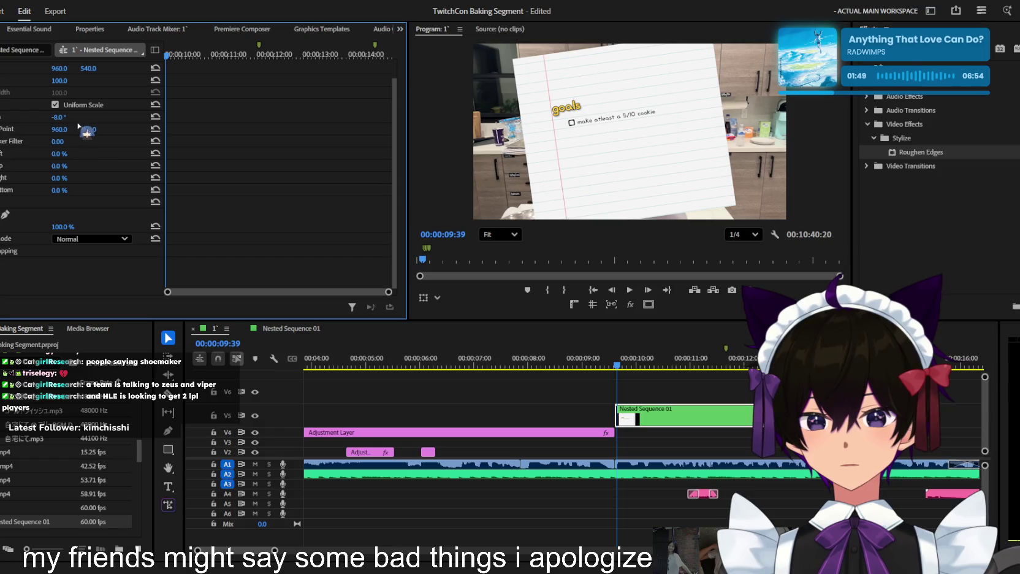
scroll(88, 108, up, 1)
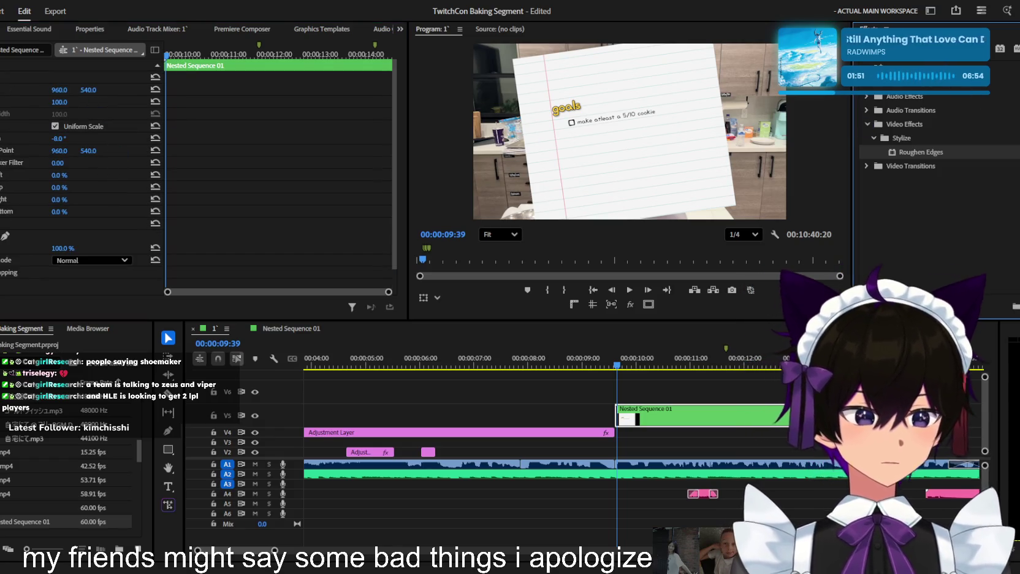
Apply Default Transform (Motion Blur) to Nested Sequence 01, then tilt it and shift Position X left
text(transform)
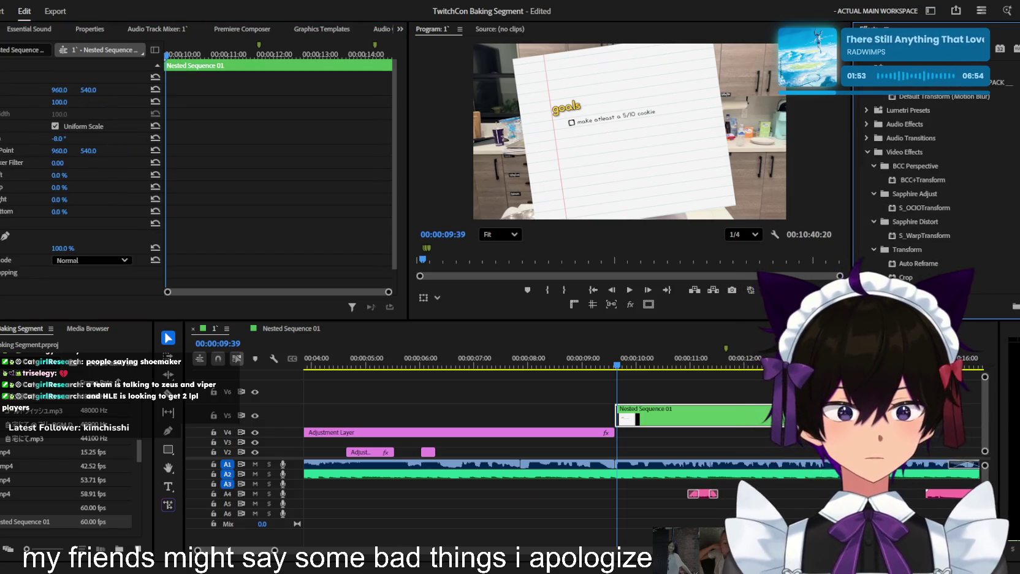
drag(913, 291, 680, 431)
scroll(159, 198, down, 1)
drag(159, 197, 105, 212)
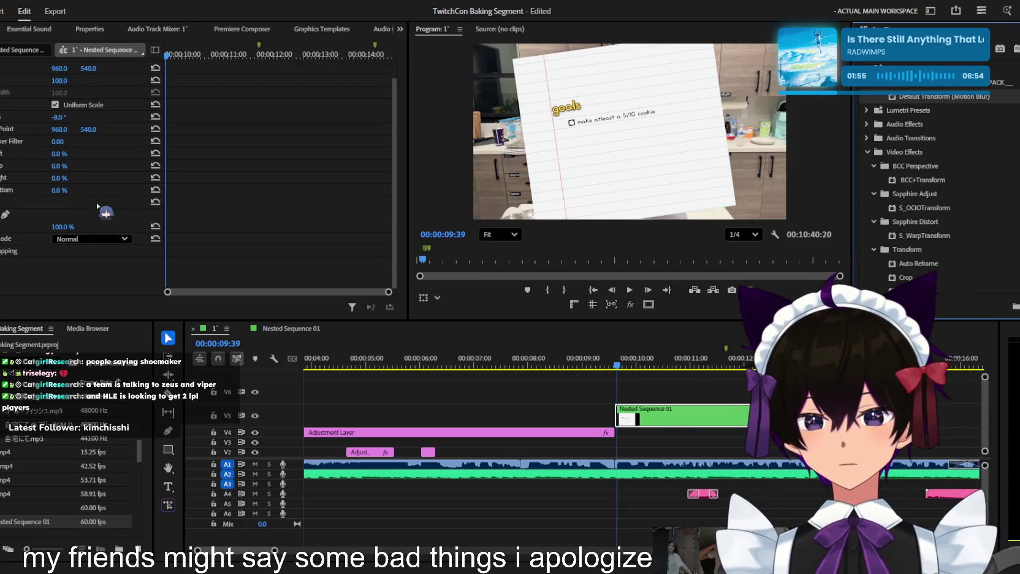
drag(163, 124, 13, 181)
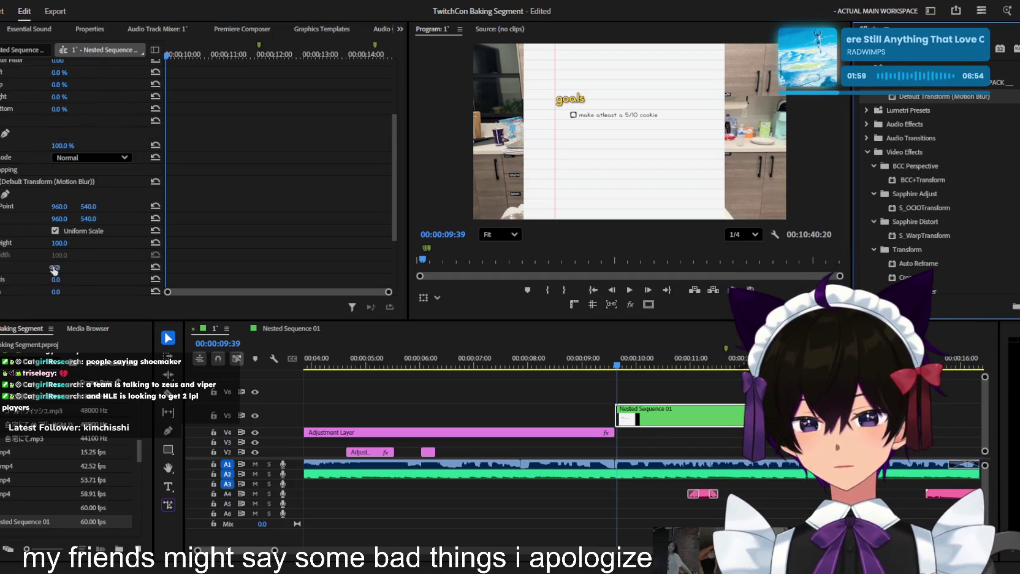
scroll(54, 270, down, 2)
scroll(59, 227, down, 1)
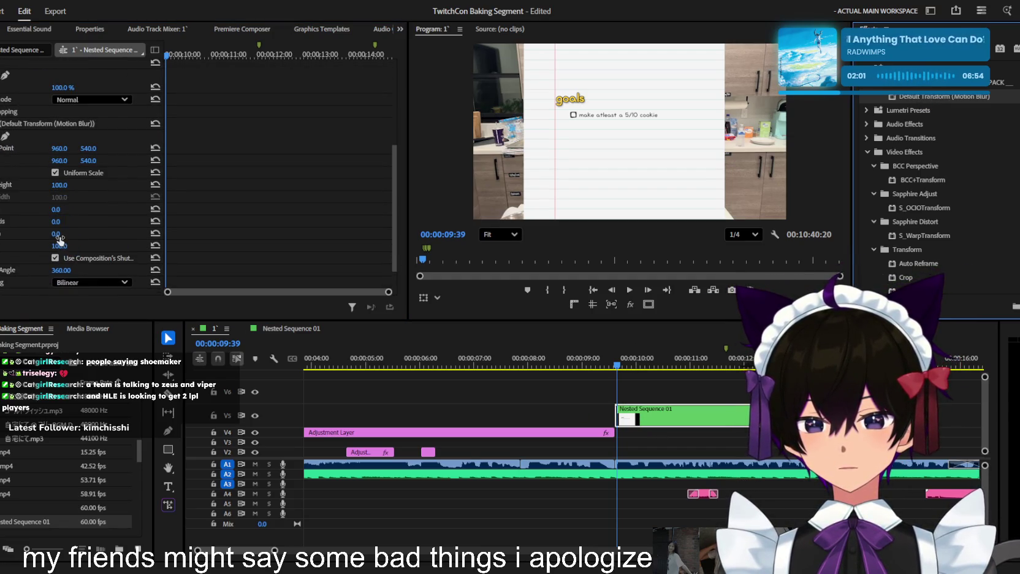
drag(58, 235, 46, 235)
scroll(67, 212, up, 5)
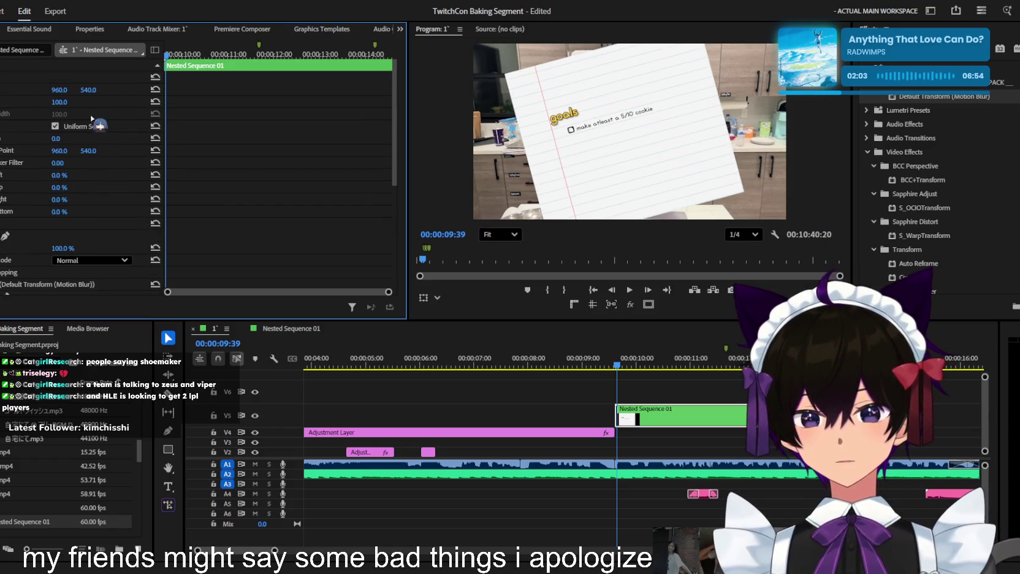
drag(58, 90, 37, 90)
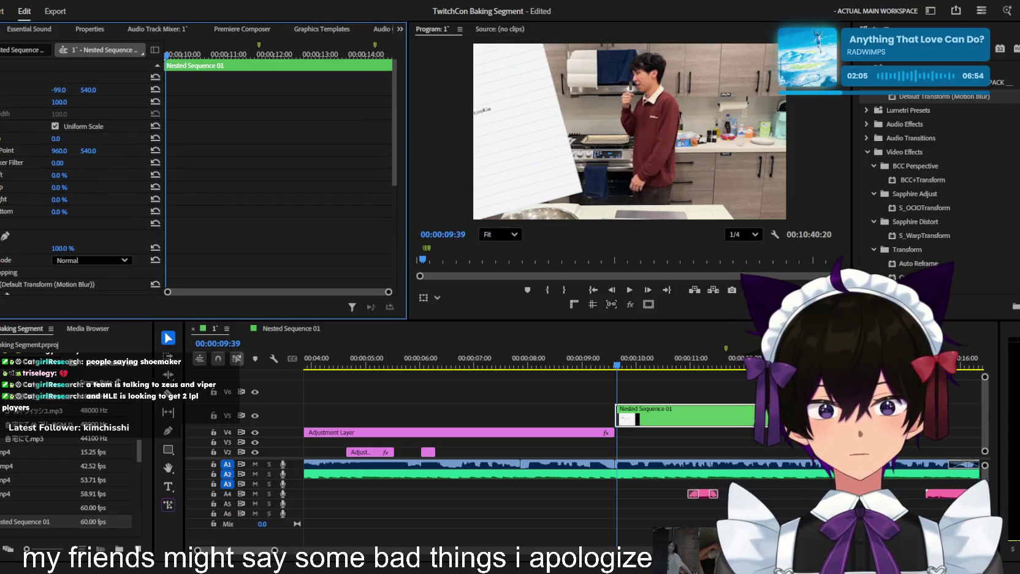
double_click(709, 416)
click(457, 442)
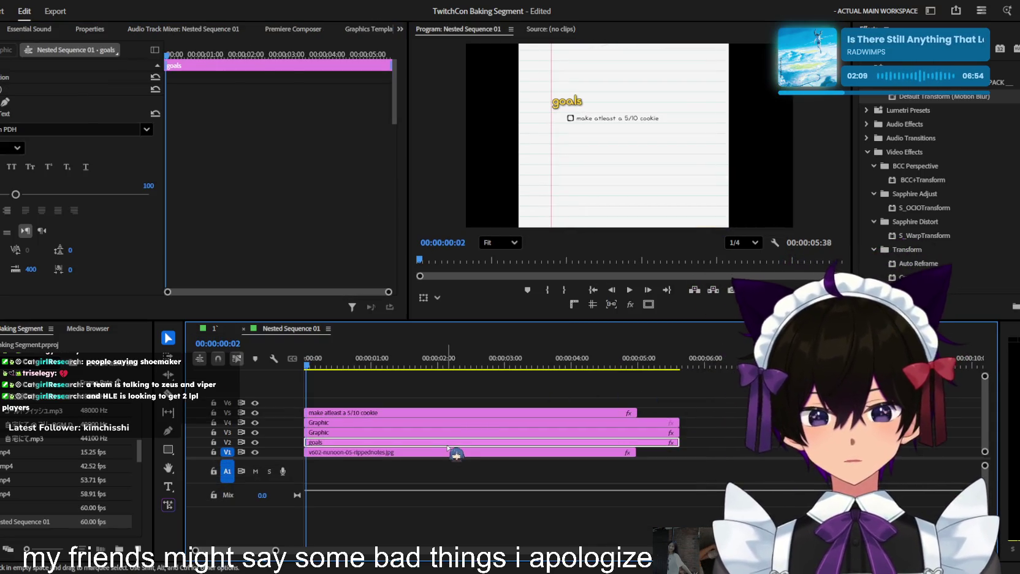
Shrink the notes page image, set the goals font size to 55 and reposition it
click(397, 452)
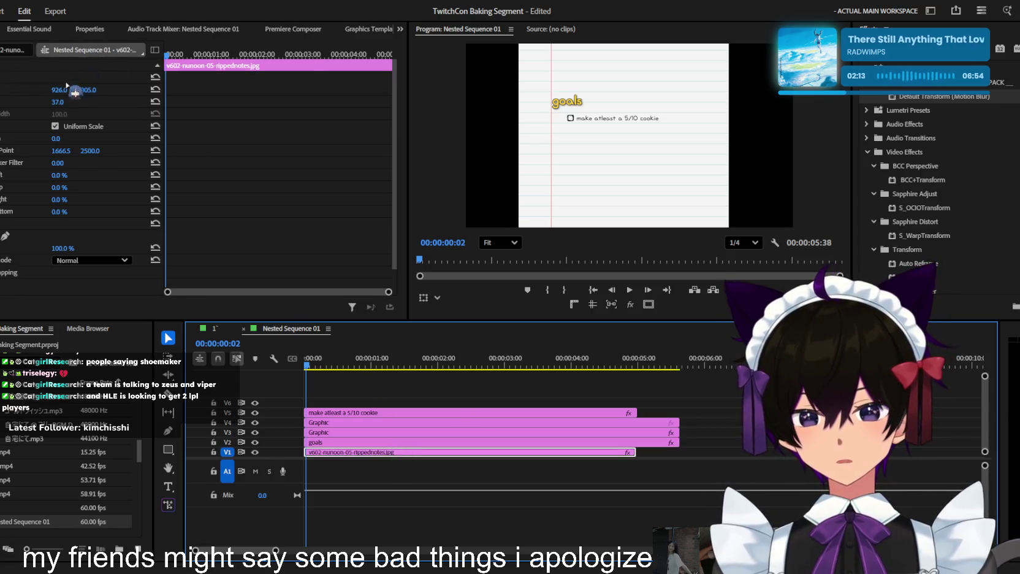
mouse_move(58, 102)
mouse_down()
mouse_move(36, 101)
mouse_move(67, 101)
mouse_move(61, 89)
mouse_move(69, 102)
mouse_up()
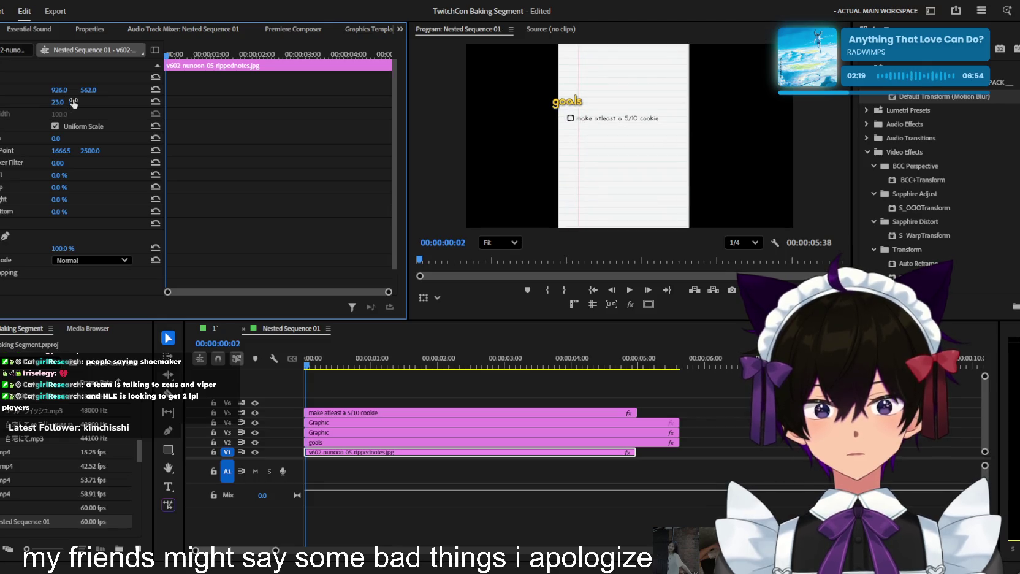
scroll(559, 130, up, 5)
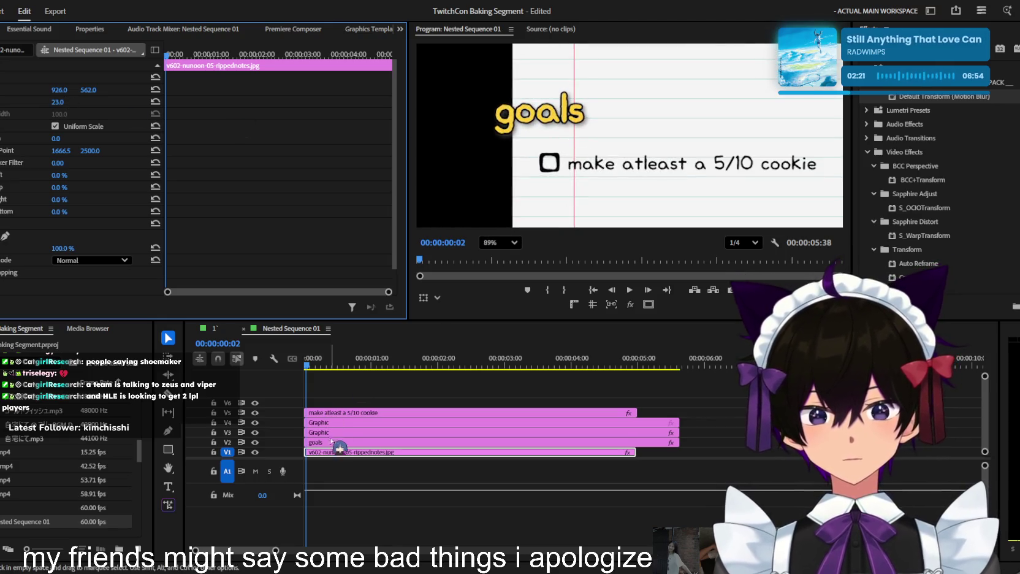
click(332, 442)
drag(18, 195, 3, 195)
click(560, 120)
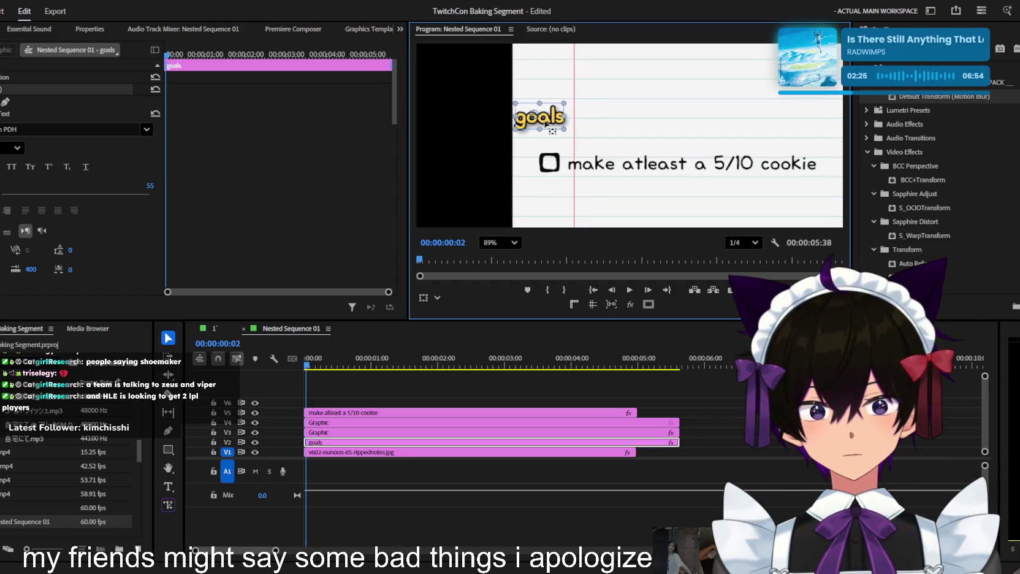
drag(545, 124, 615, 115)
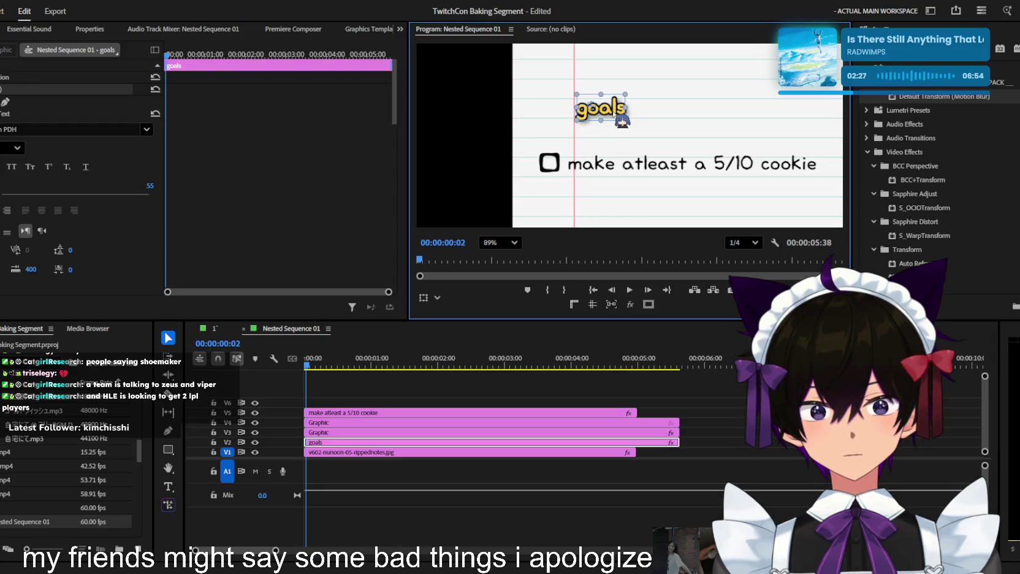
Move the checkbox up and right, with the cookie goal text beside it
click(541, 166)
scroll(541, 166, up, 3)
mouse_move(539, 162)
mouse_down()
mouse_move(716, 114)
mouse_move(711, 130)
mouse_up()
drag(668, 167, 830, 133)
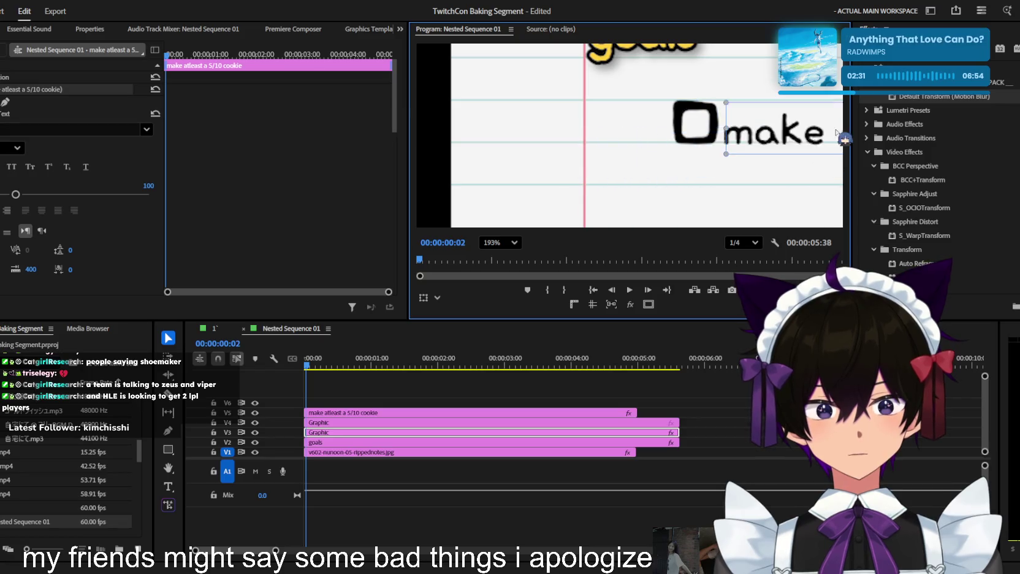
click(514, 242)
click(504, 263)
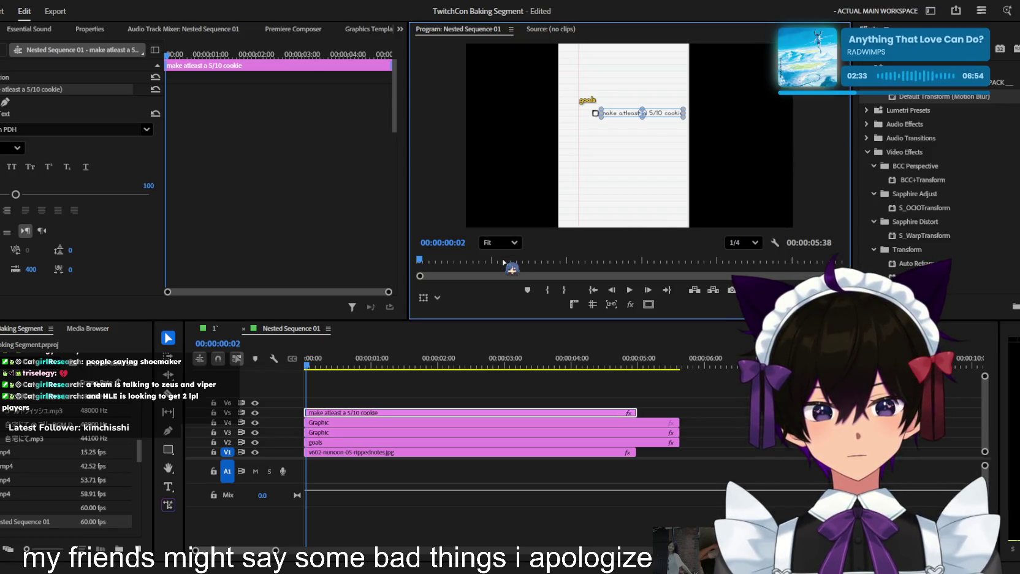
click(739, 291)
scroll(665, 121, up, 1)
click(214, 328)
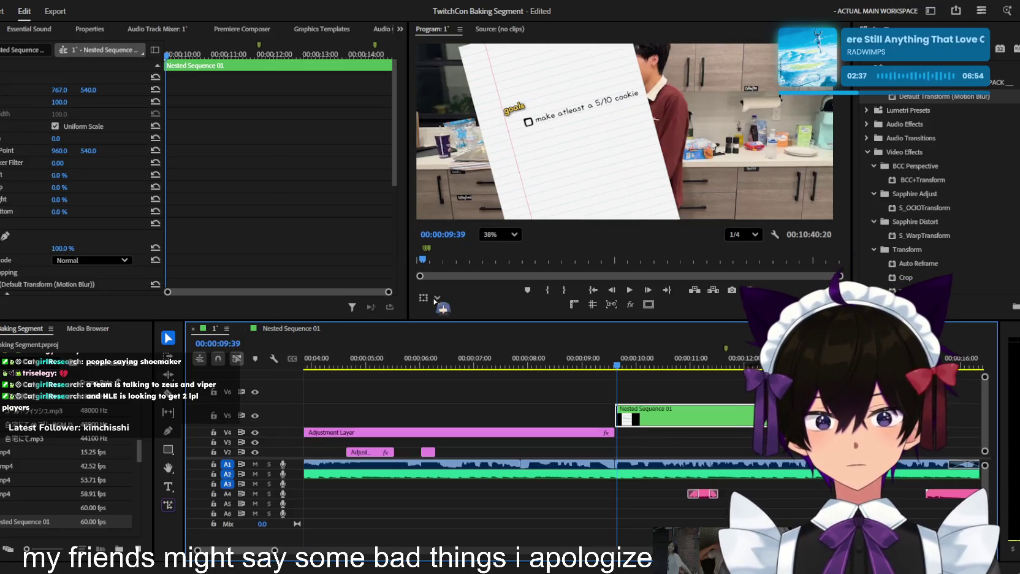
Keyframe the nested card's Position, Scale to 189 and Rotation to -10°
mouse_move(60, 90)
mouse_down()
mouse_move(3, 89)
mouse_move(77, 103)
mouse_up()
click(493, 249)
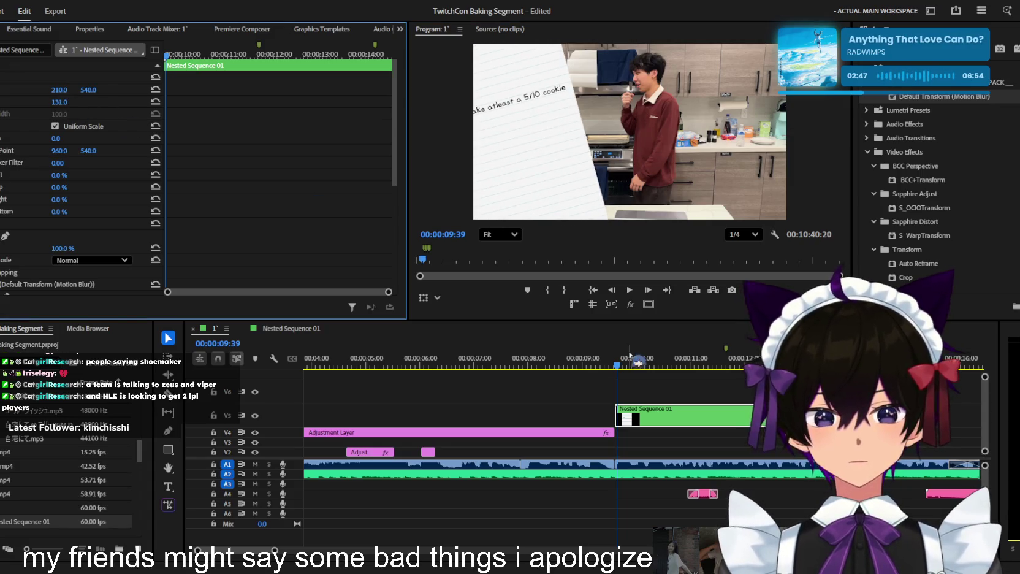
key(ctrl+z)
key(ctrl+z)
key(ctrl+z)
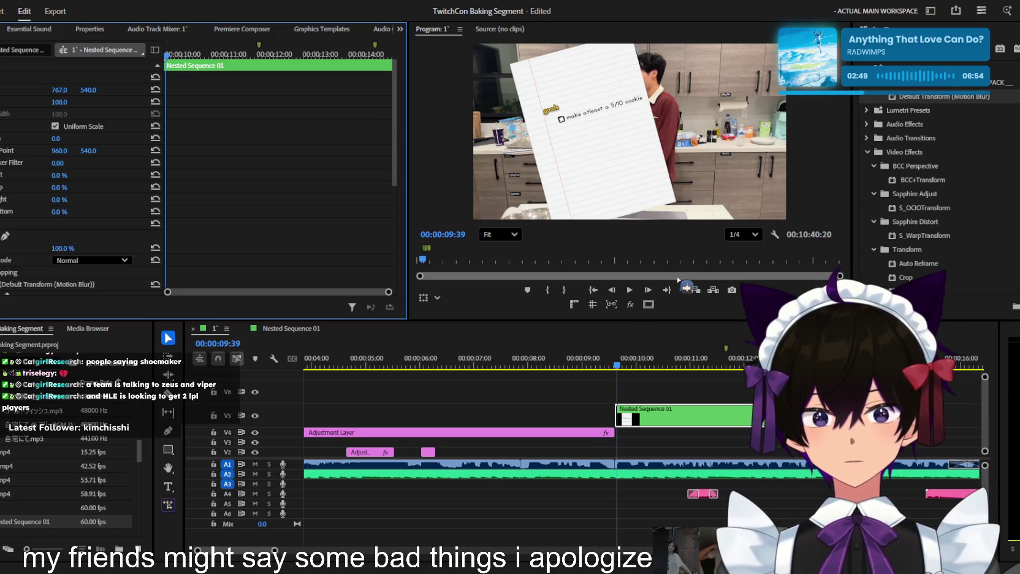
key(ctrl+z)
scroll(103, 187, down, 3)
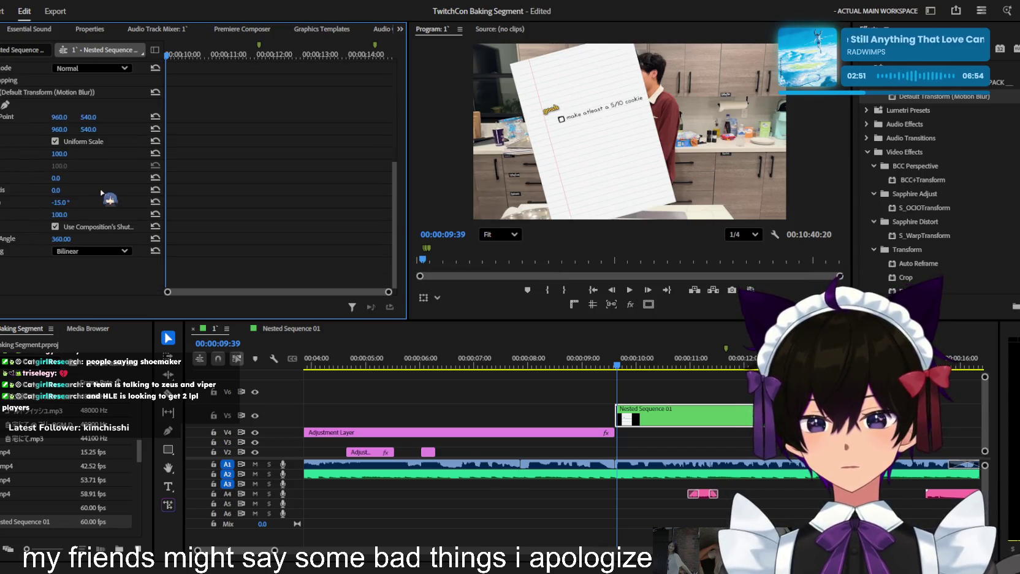
mouse_move(60, 156)
mouse_down()
mouse_move(74, 156)
mouse_move(63, 125)
mouse_move(12, 129)
mouse_up()
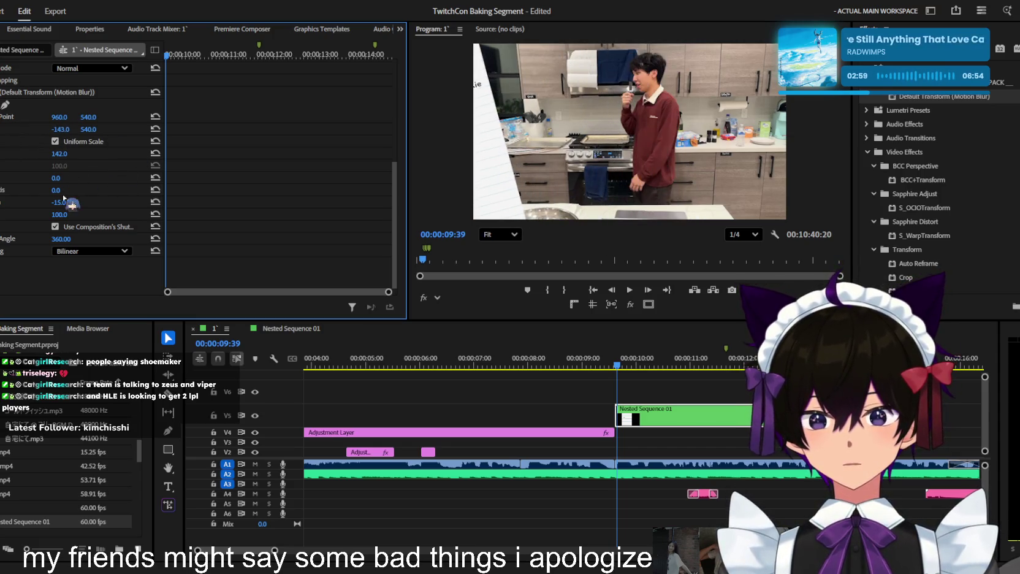
drag(60, 202, 65, 202)
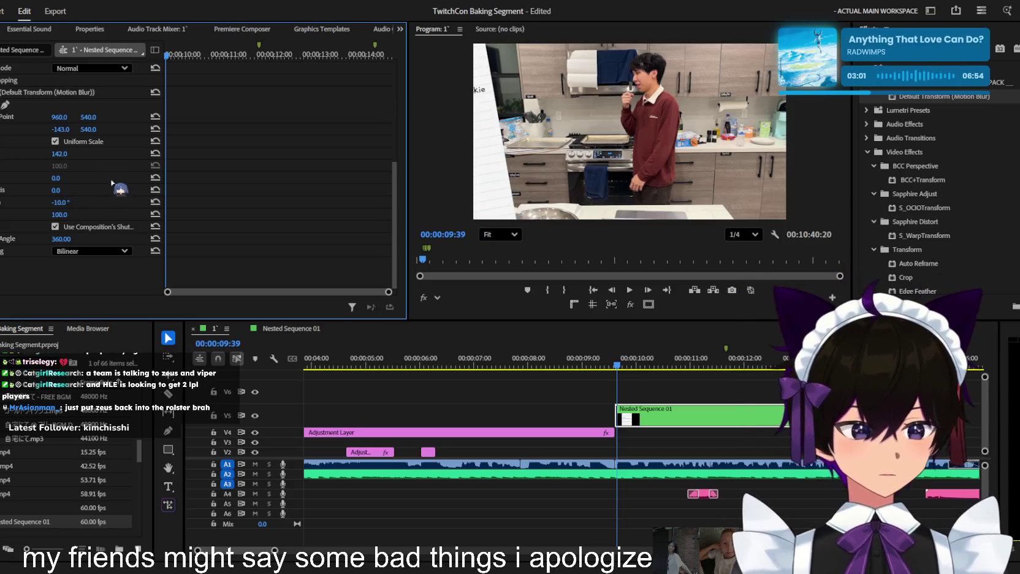
scroll(147, 175, up, 2)
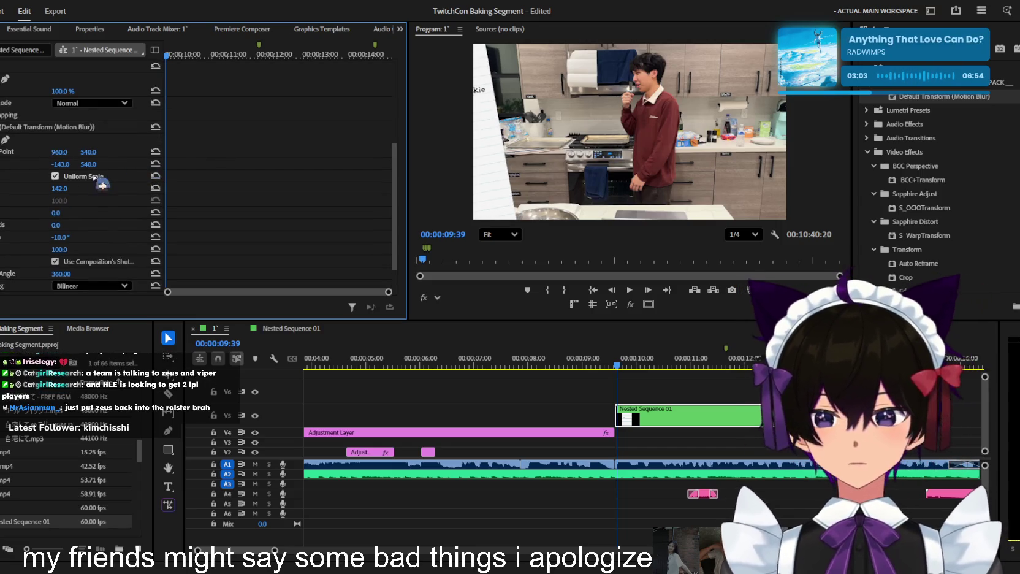
drag(64, 167, 110, 167)
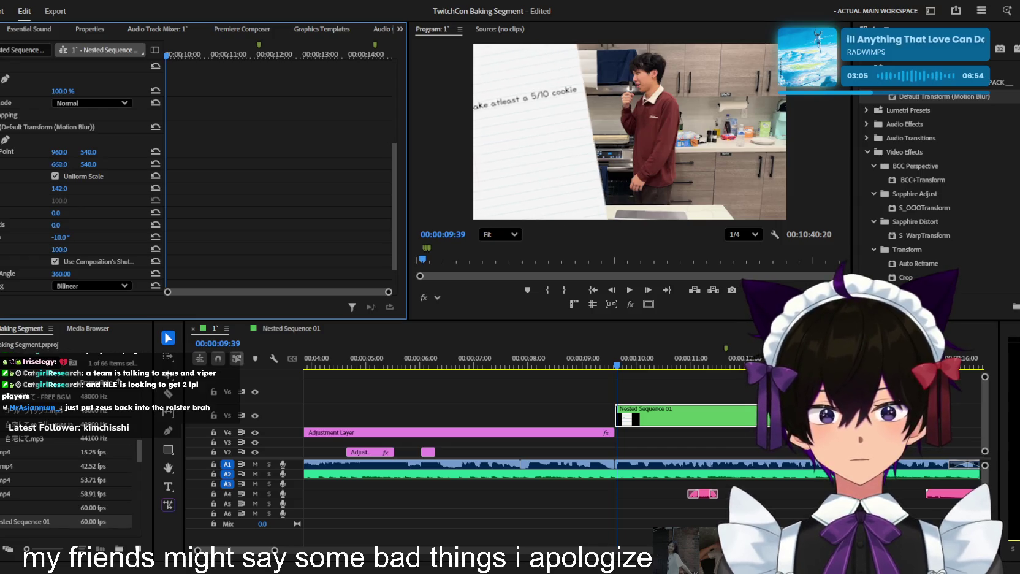
mouse_move(59, 188)
mouse_down()
mouse_move(86, 188)
mouse_move(86, 164)
mouse_move(47, 164)
mouse_up()
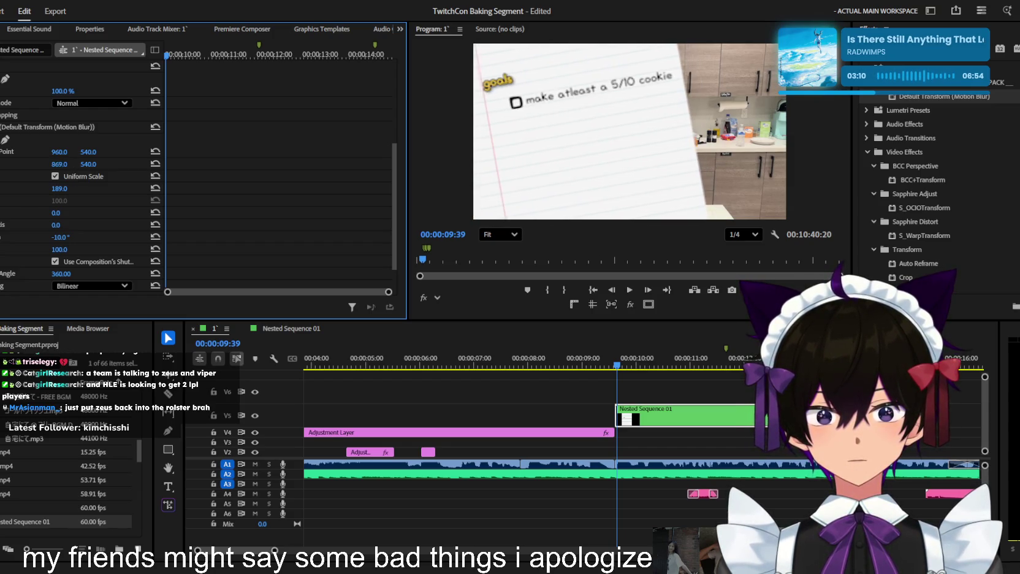
Scrub and play back the card's slide-in animation over the kitchen footage
mouse_move(619, 367)
mouse_down()
mouse_move(767, 367)
mouse_move(666, 368)
mouse_up()
key(space)
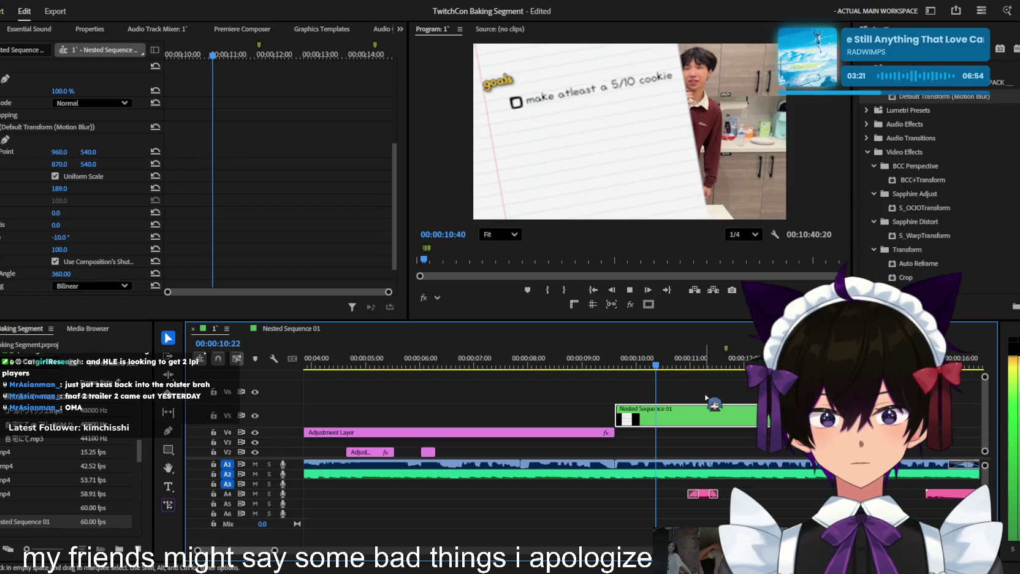
click(713, 388)
click(704, 364)
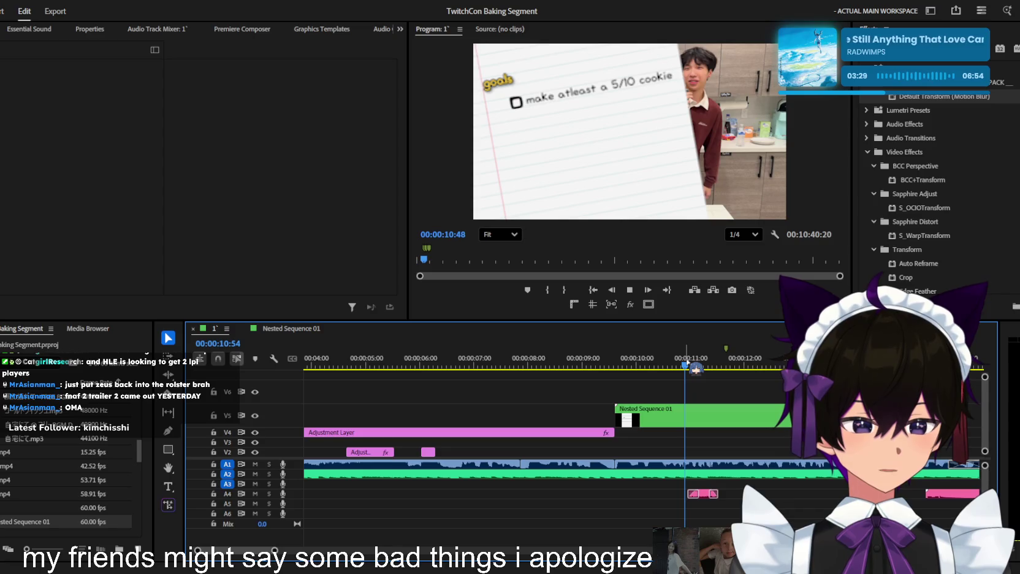
scroll(484, 408, down, 3)
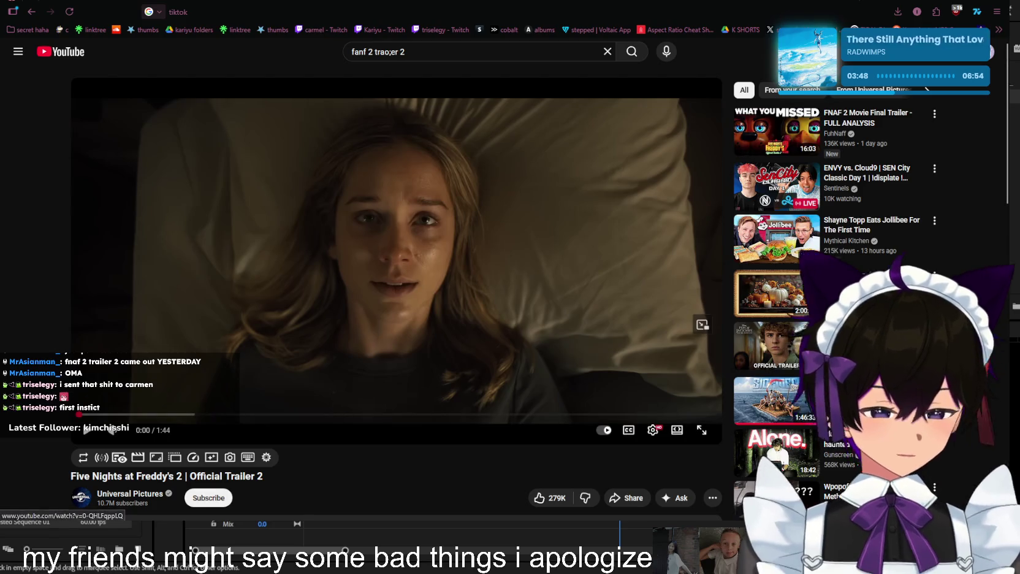
mouse_move(396, 263)
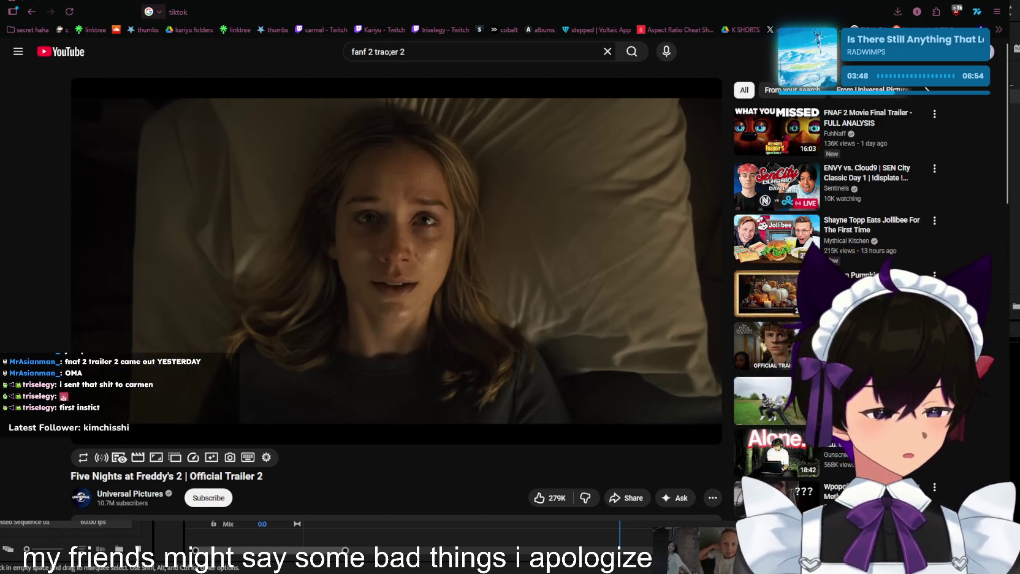
Play the FNAF 2 Official Trailer 2 nearly to its end, then seek back to about 1:34
click(468, 350)
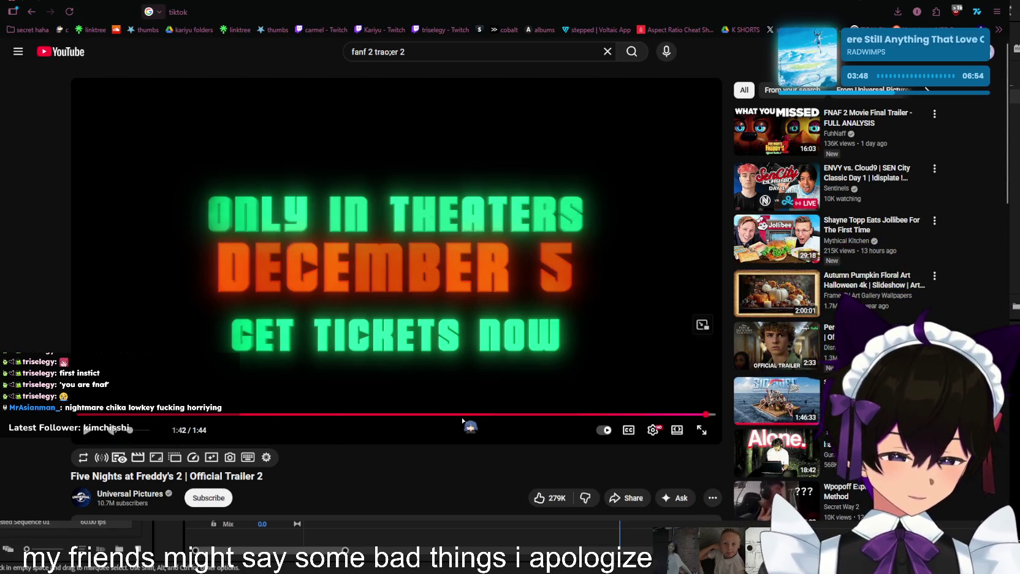
drag(705, 414, 657, 415)
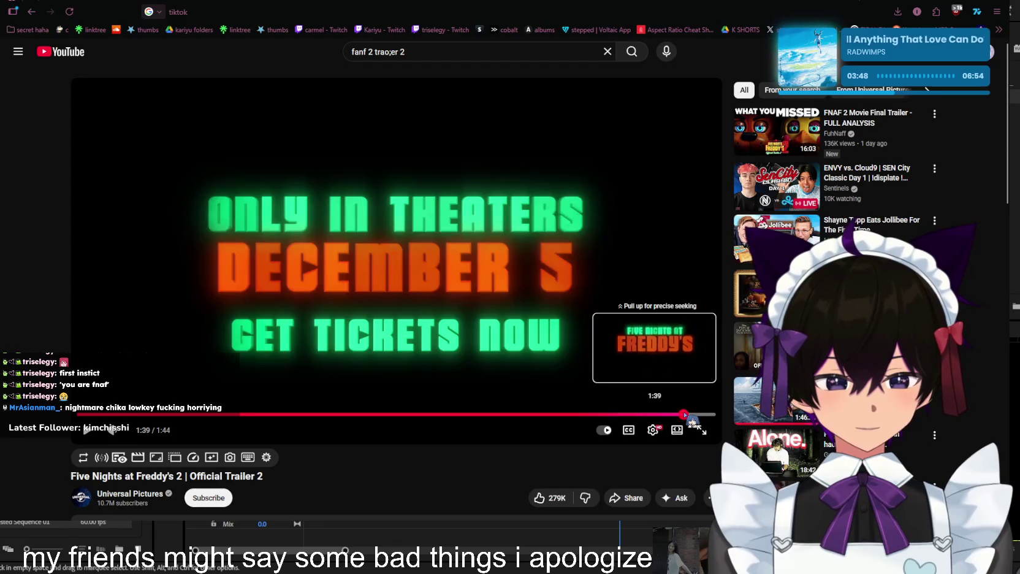
Pause the trailer on the yellow rabbit scene at 0:36 and Alt+Tab back to Premiere Pro
click(501, 326)
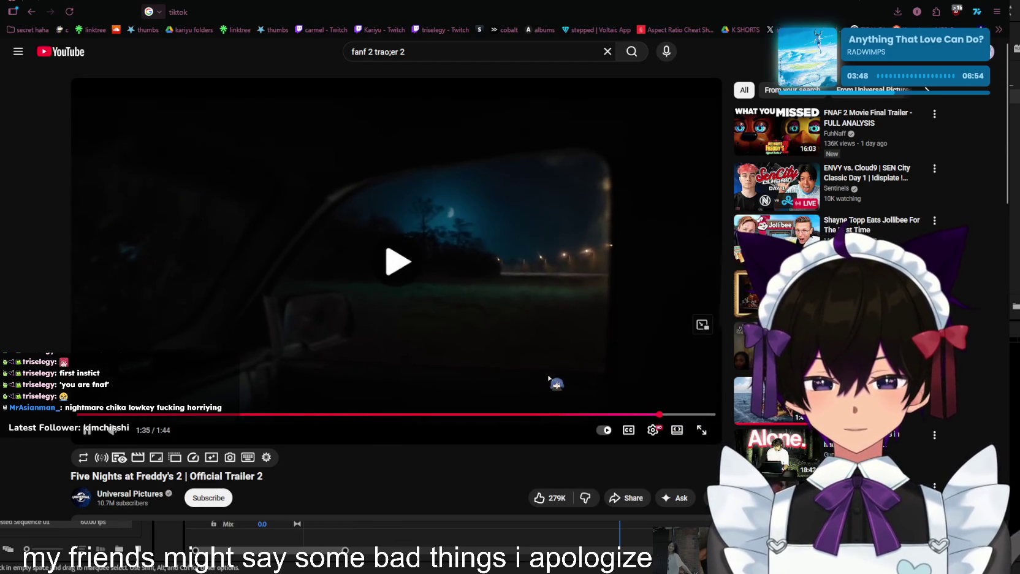
click(496, 364)
click(610, 405)
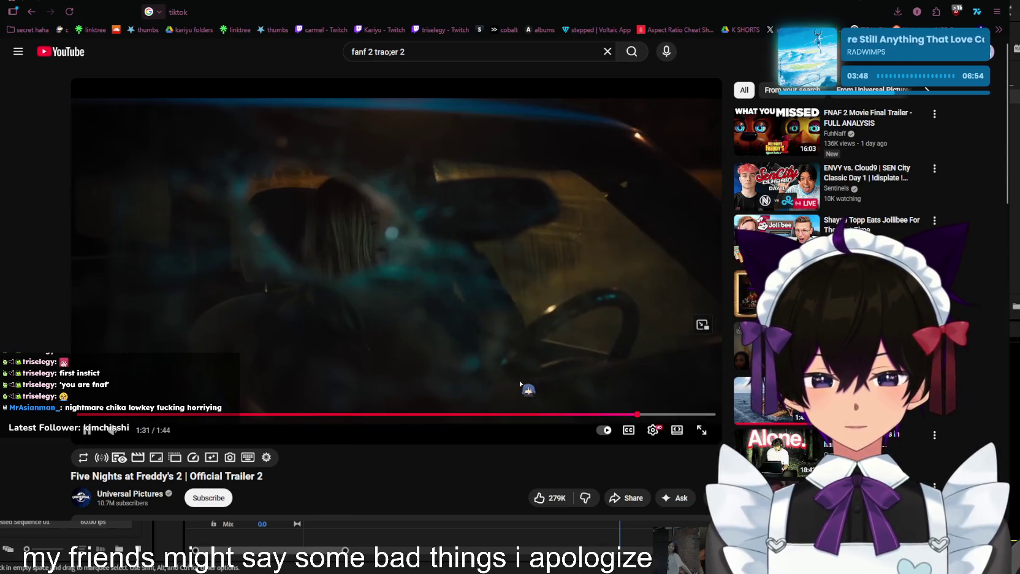
key(Left)
key(Left)
key(Left)
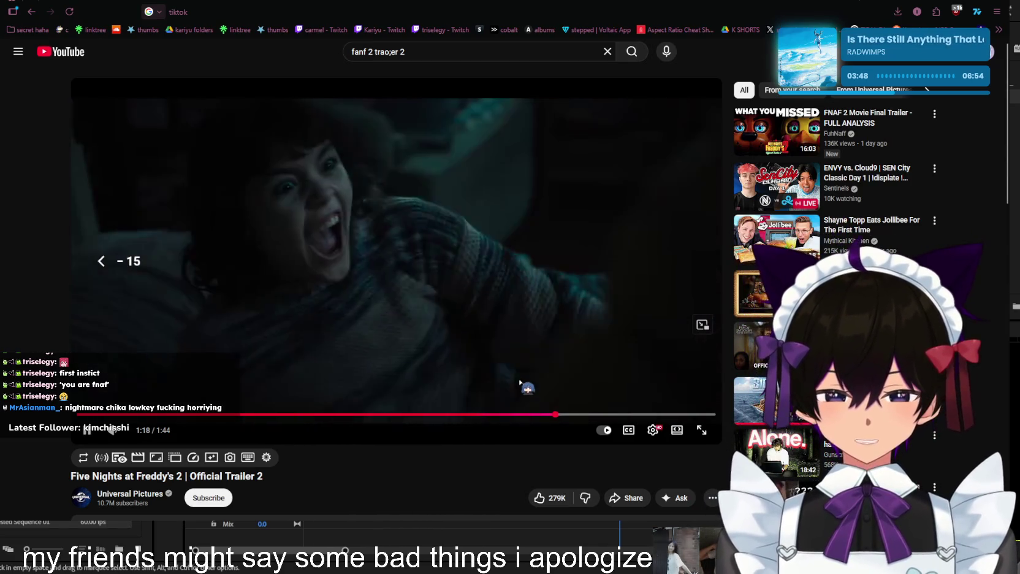
key(Left)
key(Left)
key(Left)
key(Left)
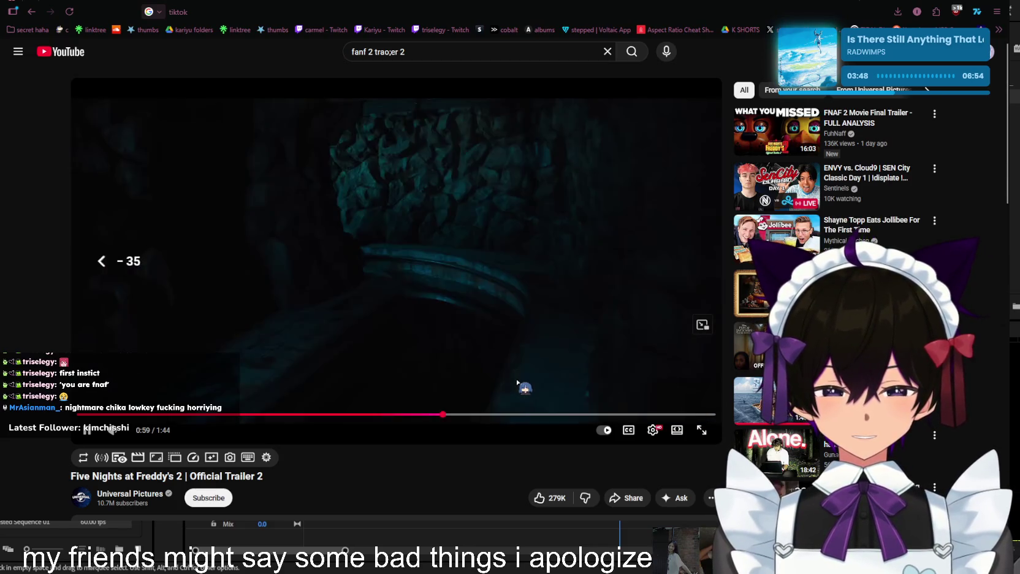
key(Left)
key(Left)
key(Left)
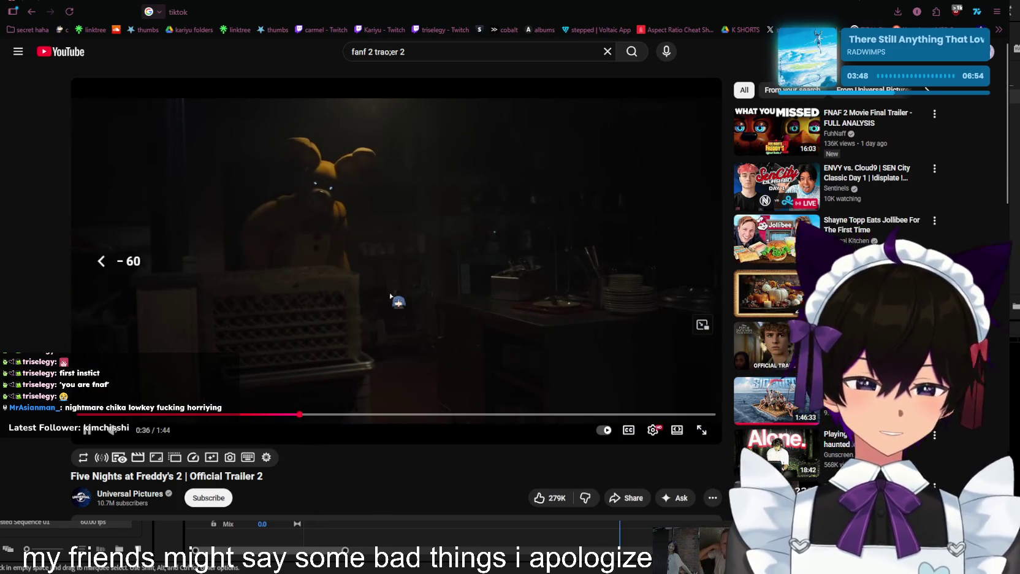
click(394, 301)
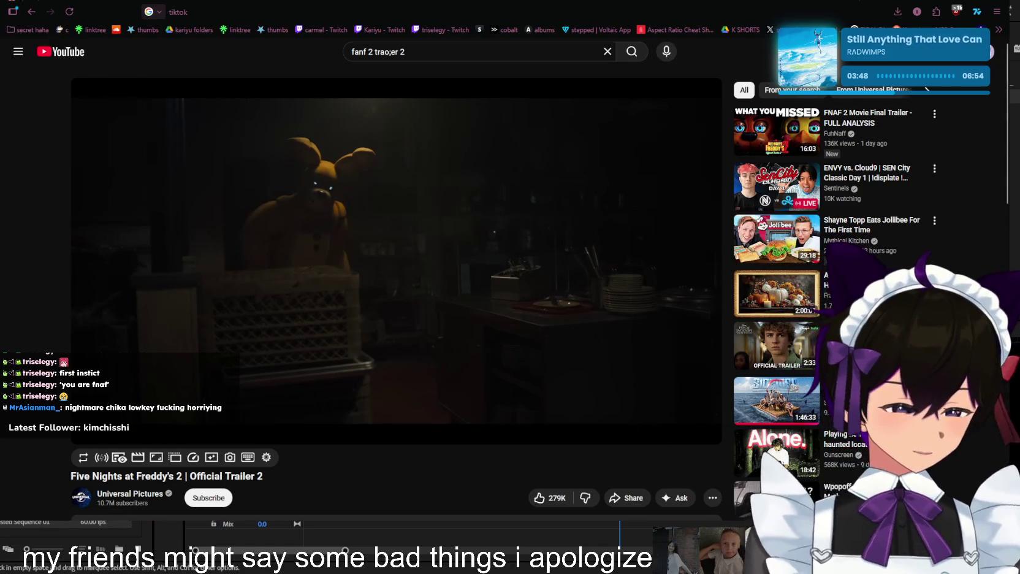
key(alt+Tab)
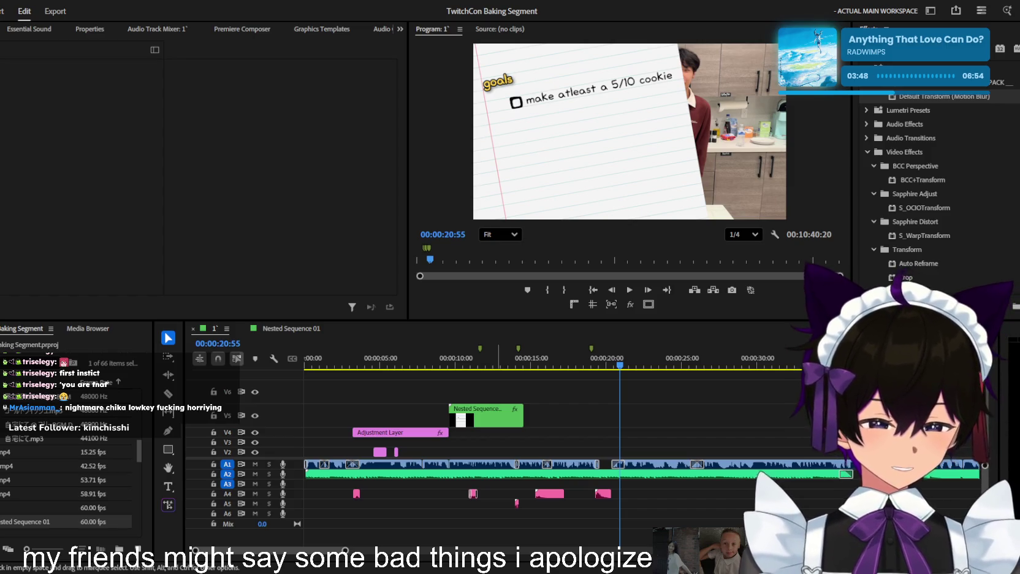
In Nested Sequence 01, drag the goals title right to sit above the cookie line
scroll(527, 402, down, 3)
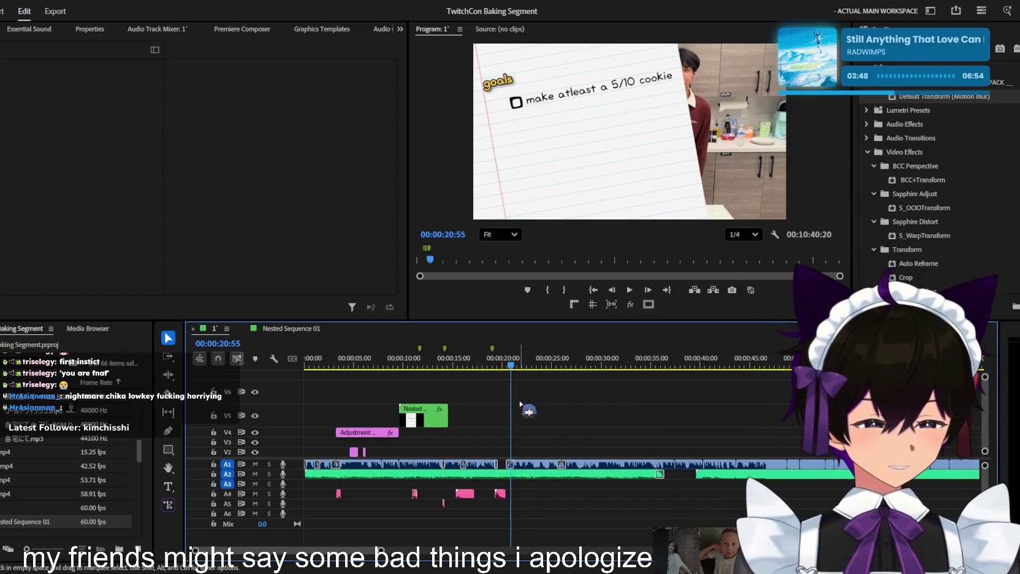
key(Up)
scroll(462, 395, up, 2)
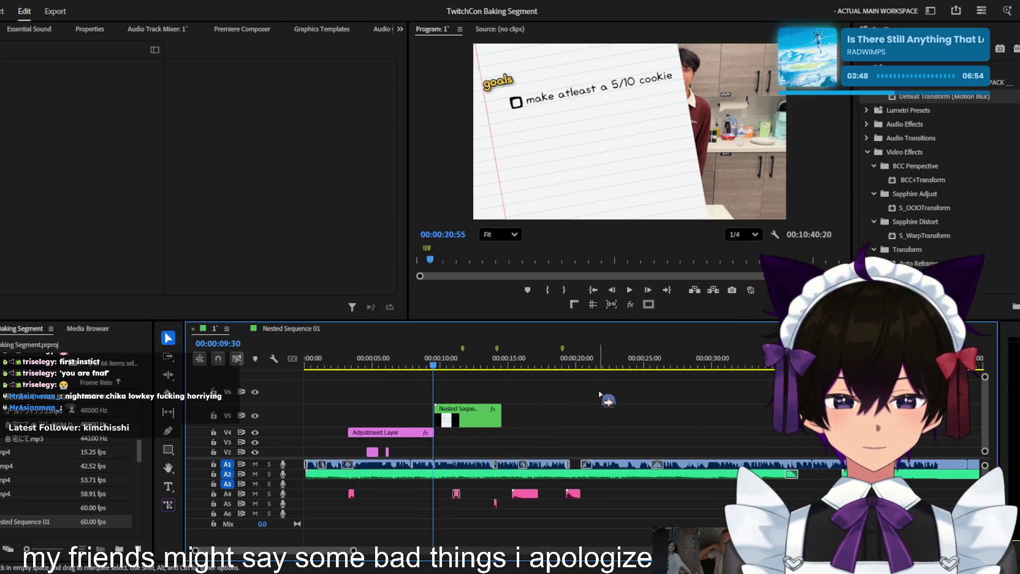
double_click(468, 418)
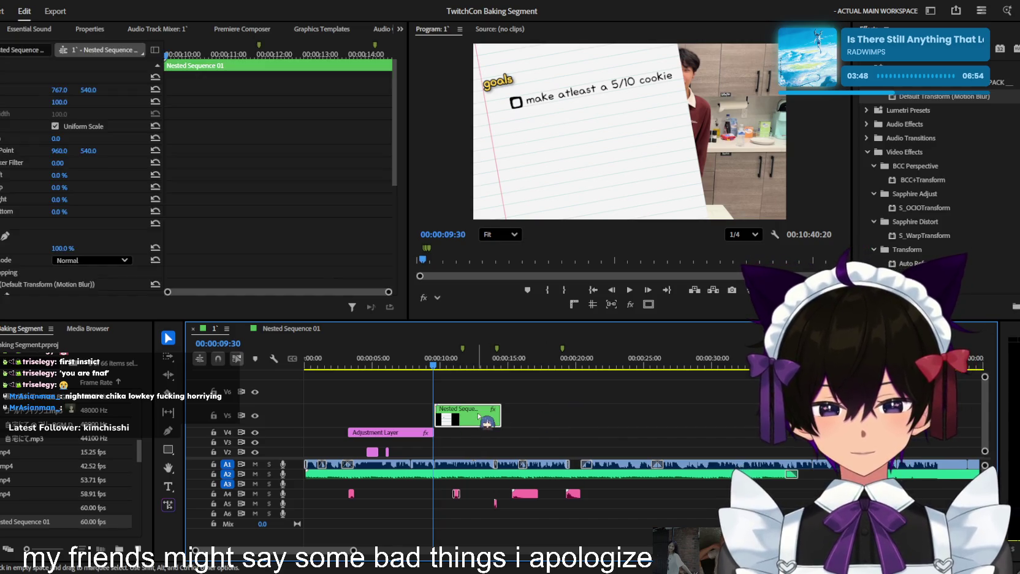
click(370, 441)
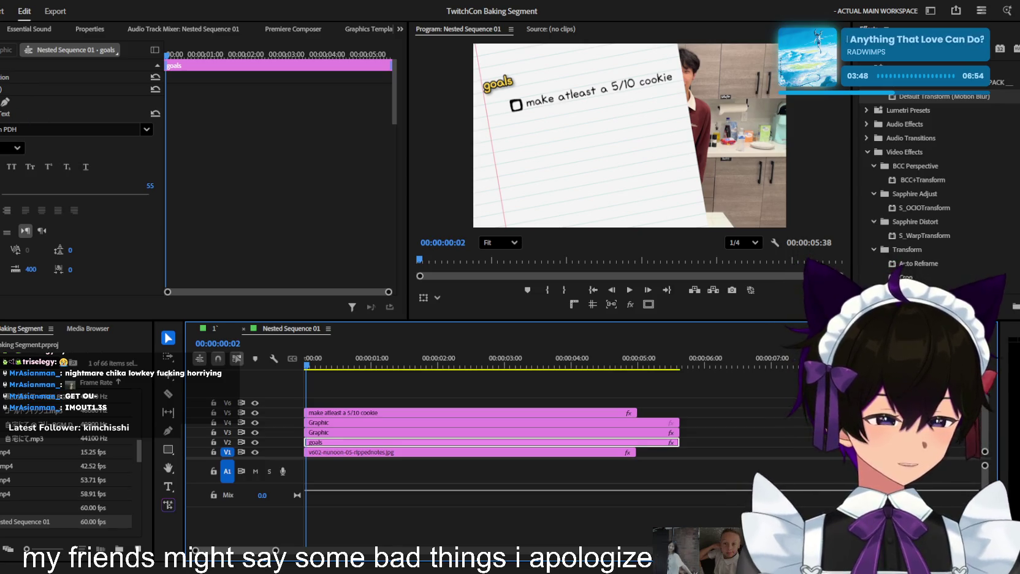
key(End)
click(9, 221)
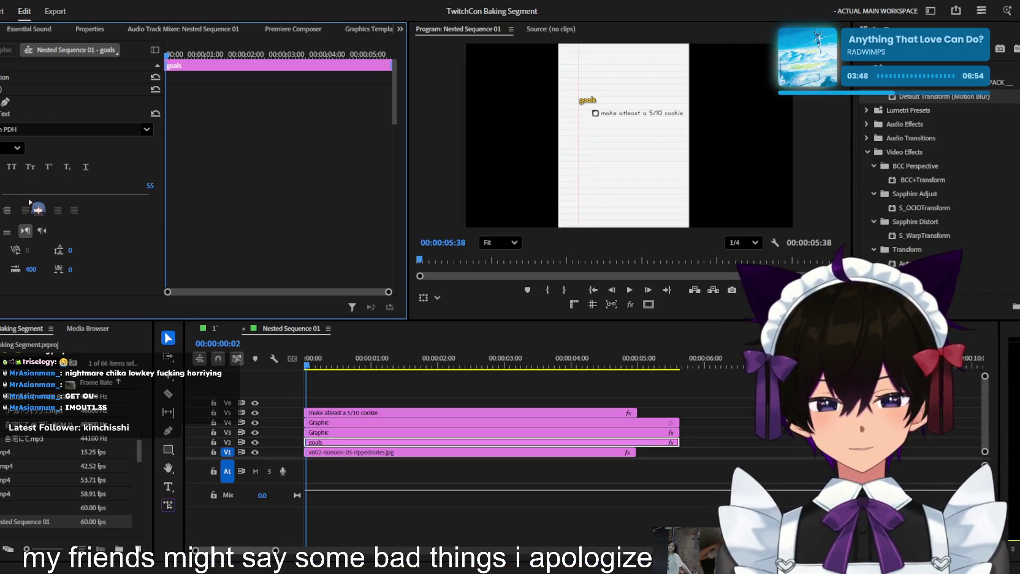
click(35, 110)
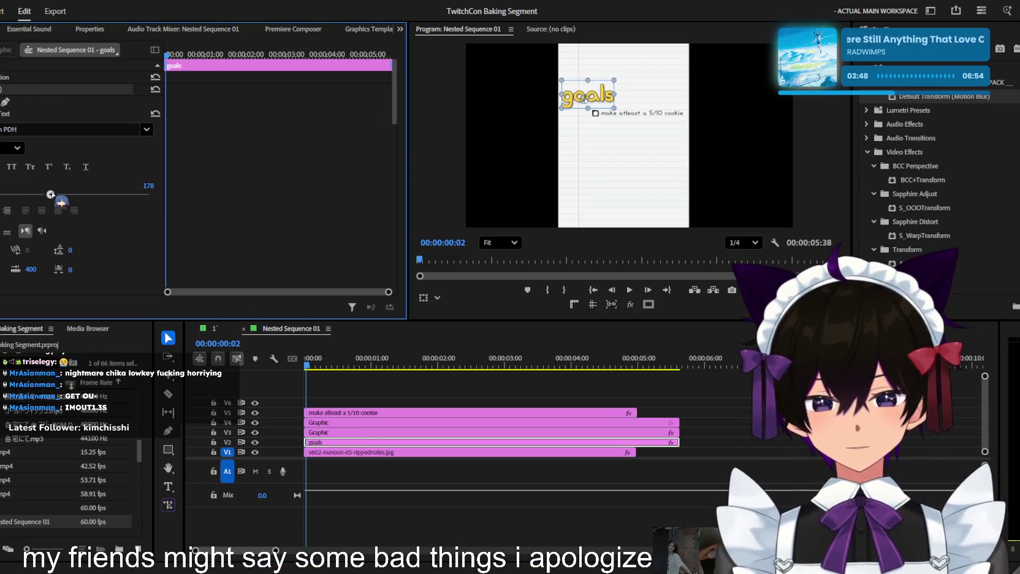
drag(610, 103, 653, 108)
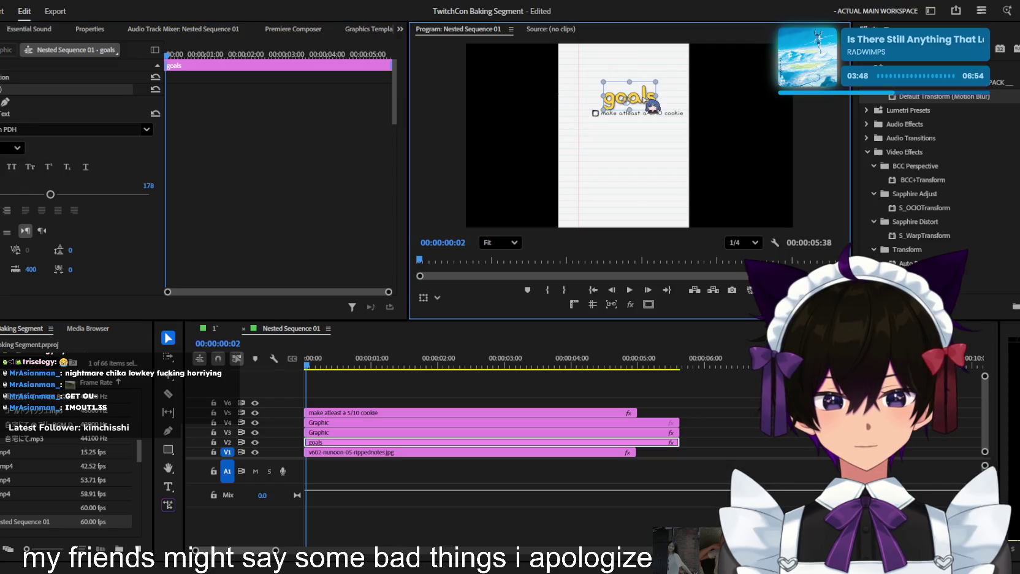
scroll(621, 143, up, 1)
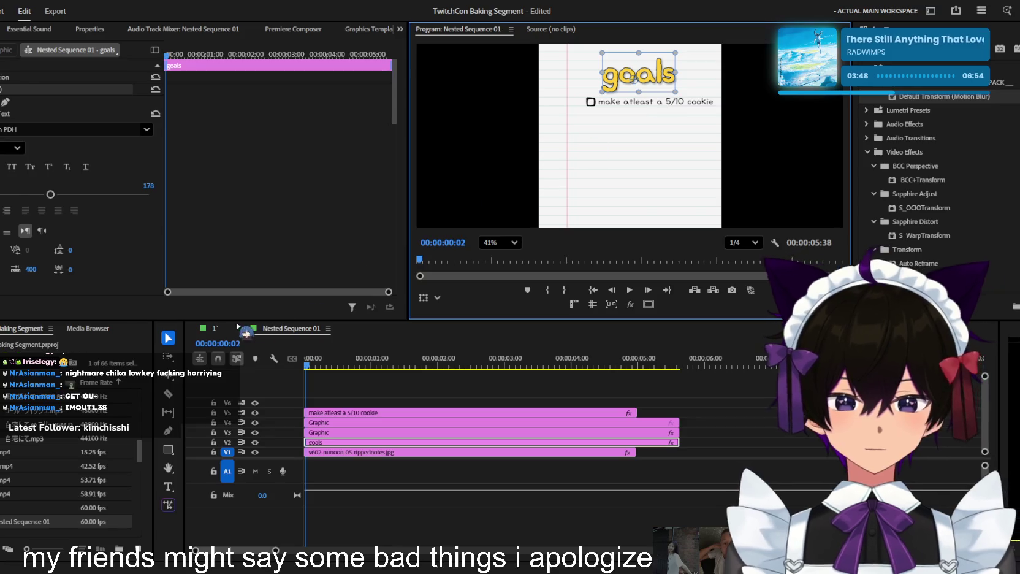
click(214, 329)
Reduce the goals card's rotation to -5° and lower it to Position Y 845
click(500, 235)
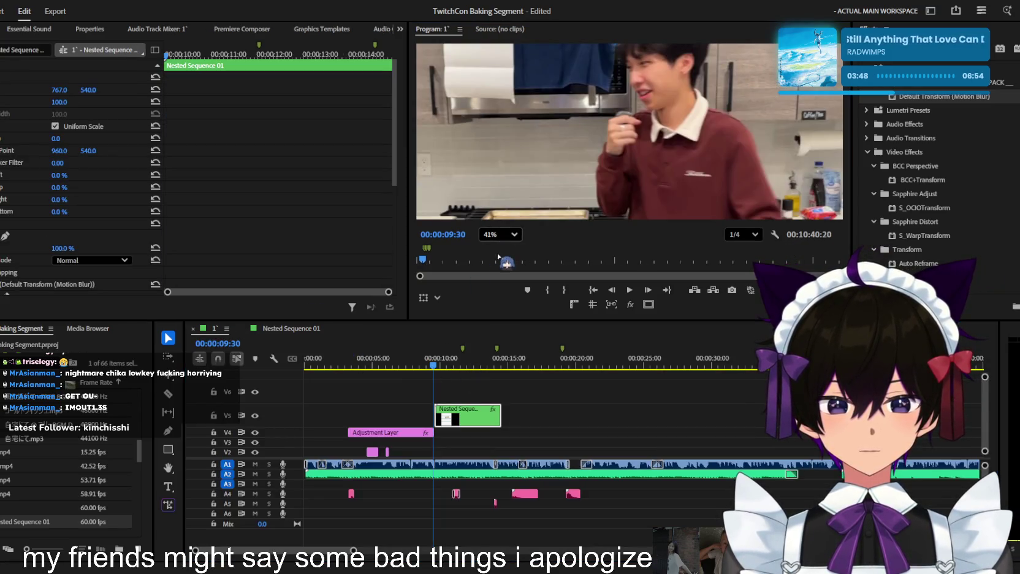
click(501, 265)
click(449, 363)
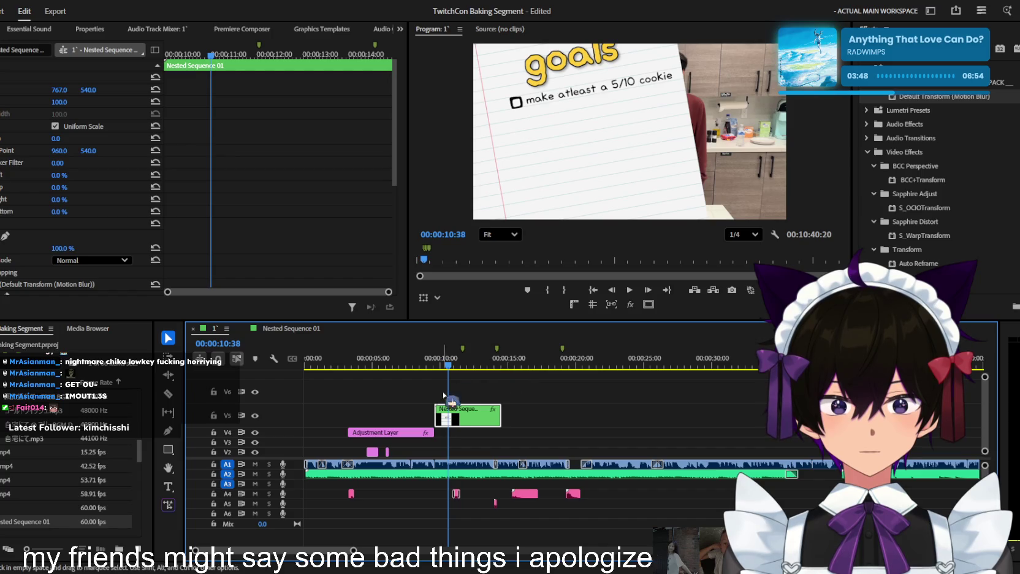
scroll(102, 245, down, 2)
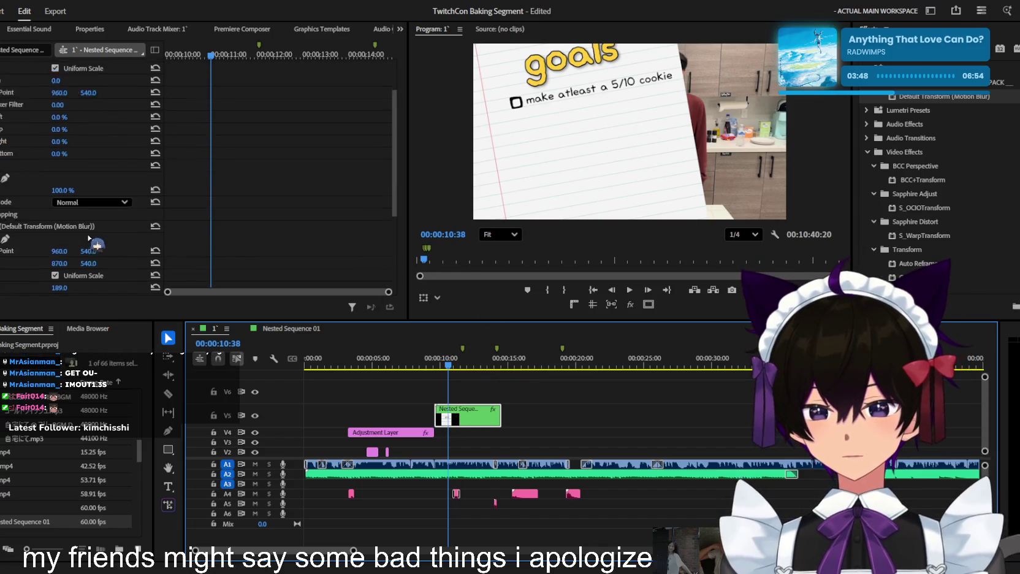
scroll(101, 245, down, 3)
drag(68, 244, 79, 244)
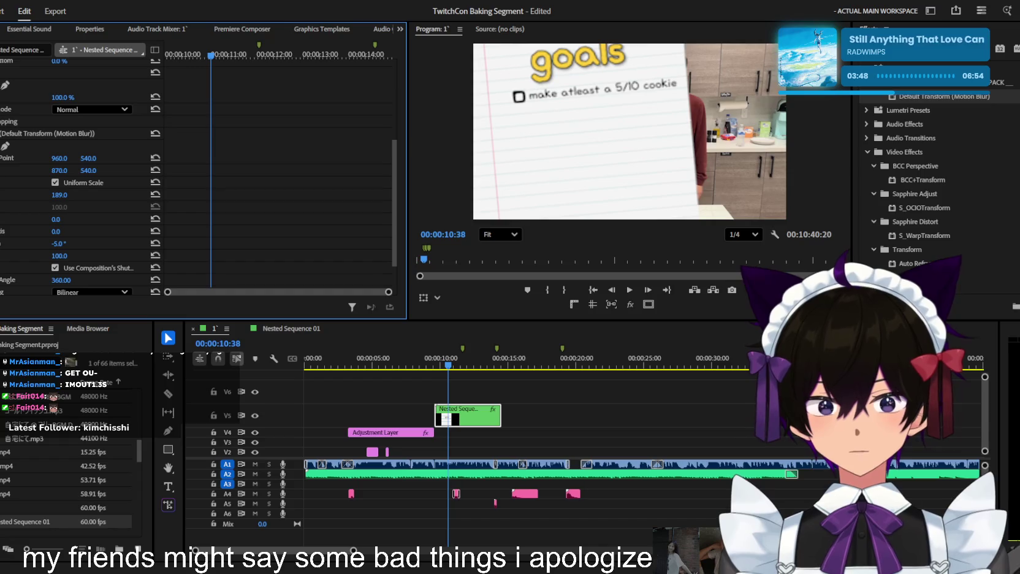
drag(88, 170, 153, 170)
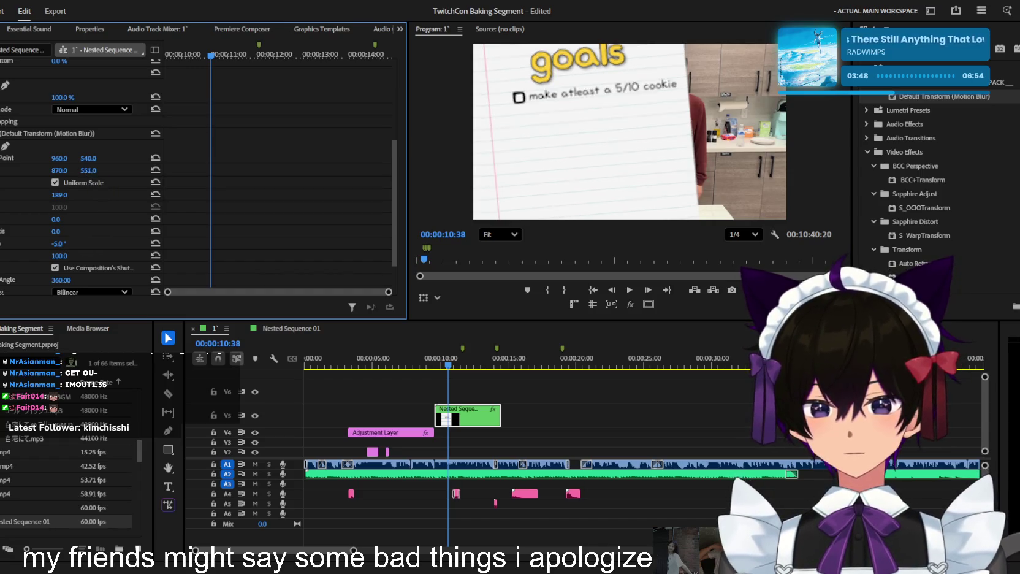
mouse_move(92, 171)
mouse_down()
mouse_move(89, 189)
mouse_move(30, 170)
mouse_up()
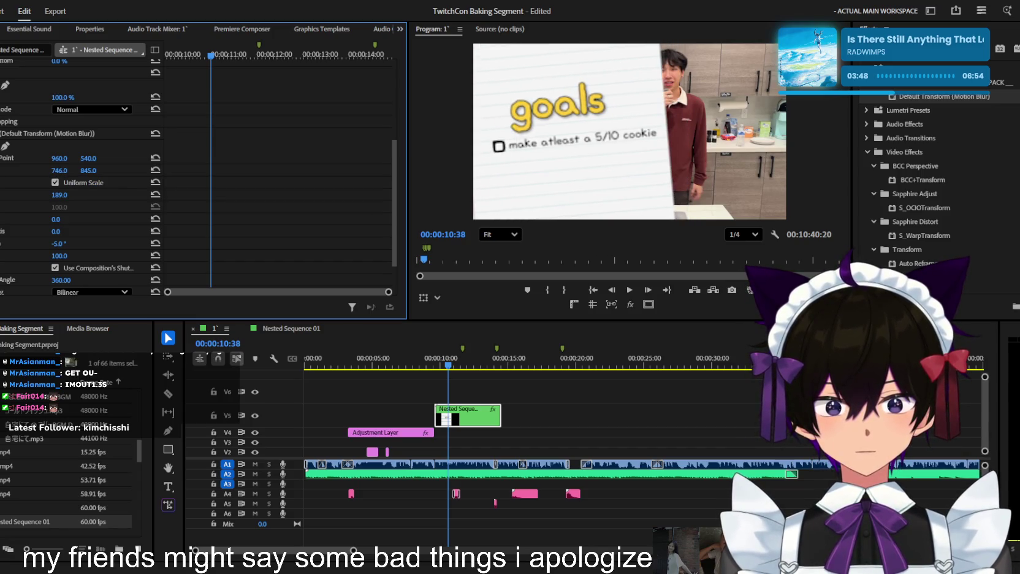
Push the card off-screen left to Position X -583 and set a Position keyframe at 10:57
click(433, 366)
key(space)
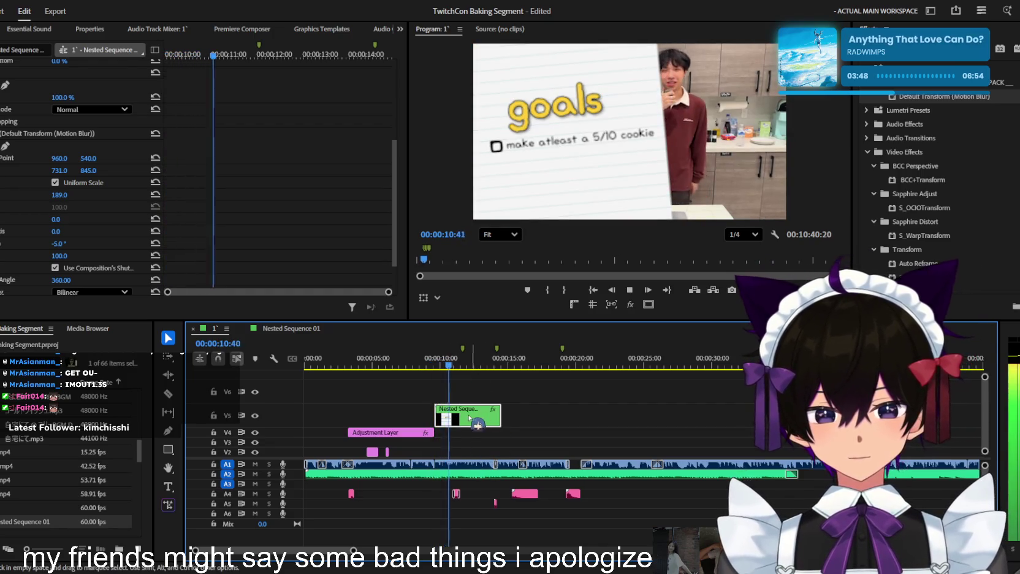
key(space)
drag(66, 171, 13, 170)
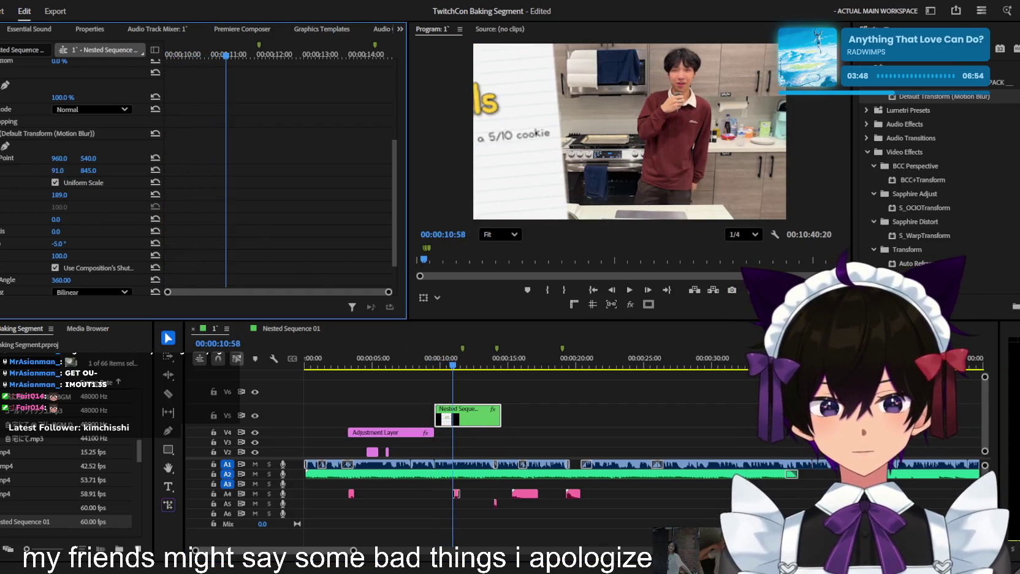
key(Up)
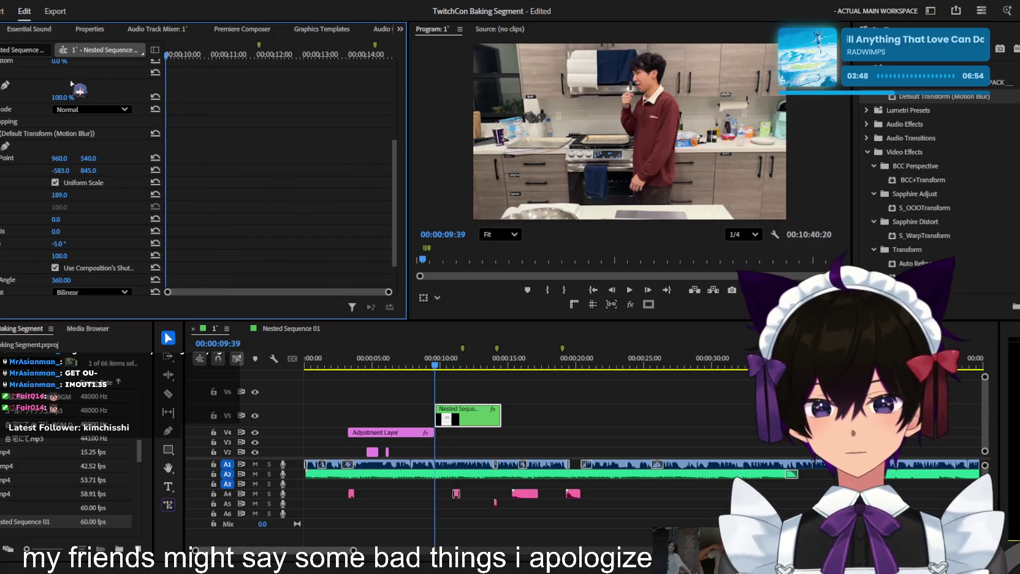
key(=)
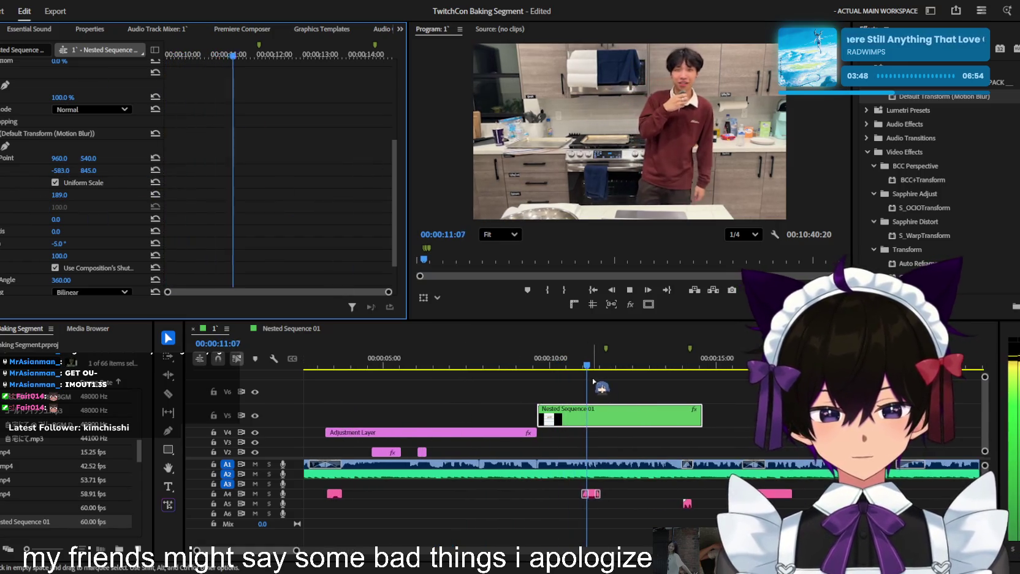
key(space)
key(Left)
key(Left)
key(Left)
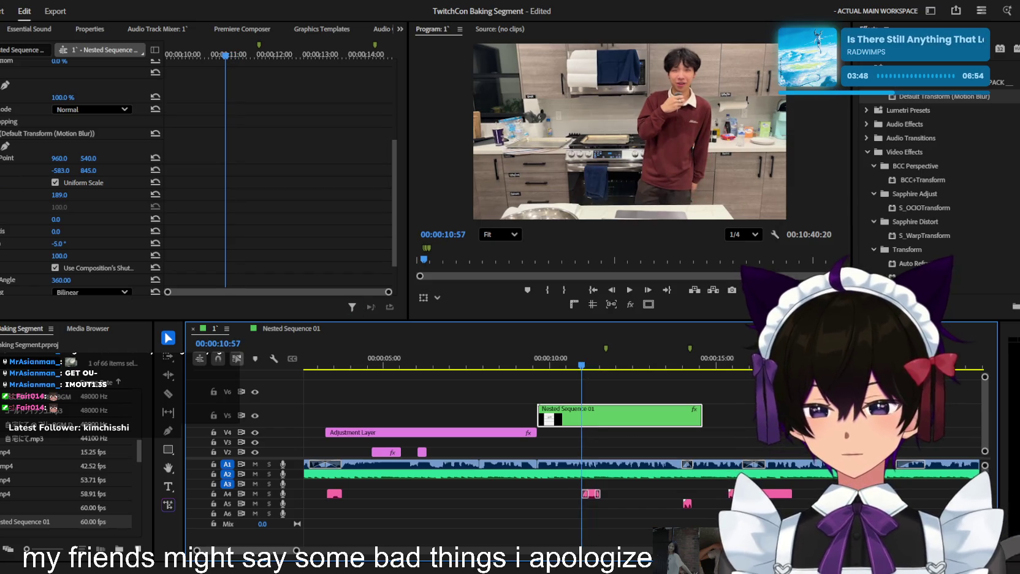
click(2, 170)
click(593, 359)
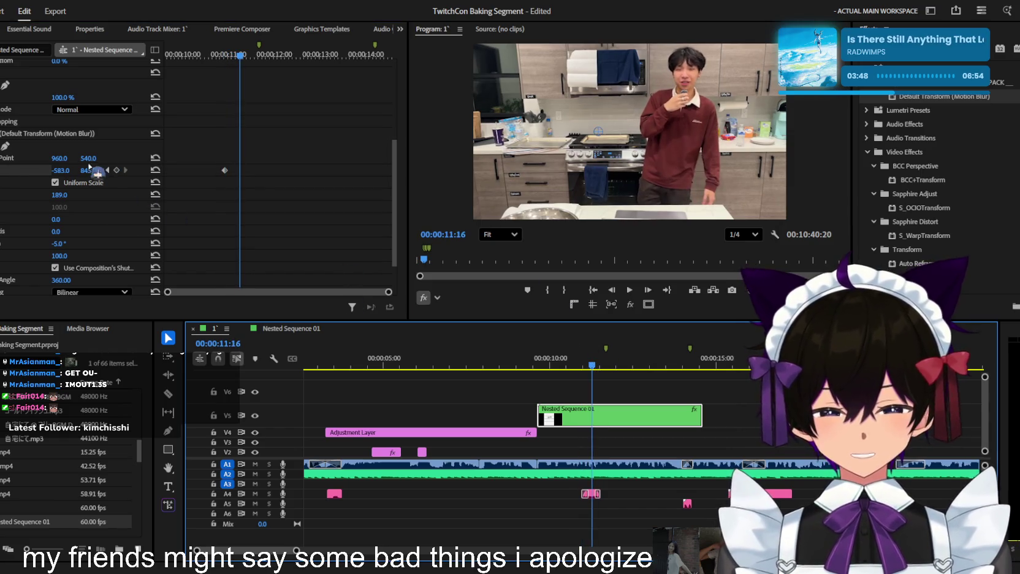
Bring the card into frame at Position X about 700 as the 11:16 end keyframe
drag(64, 171, 246, 170)
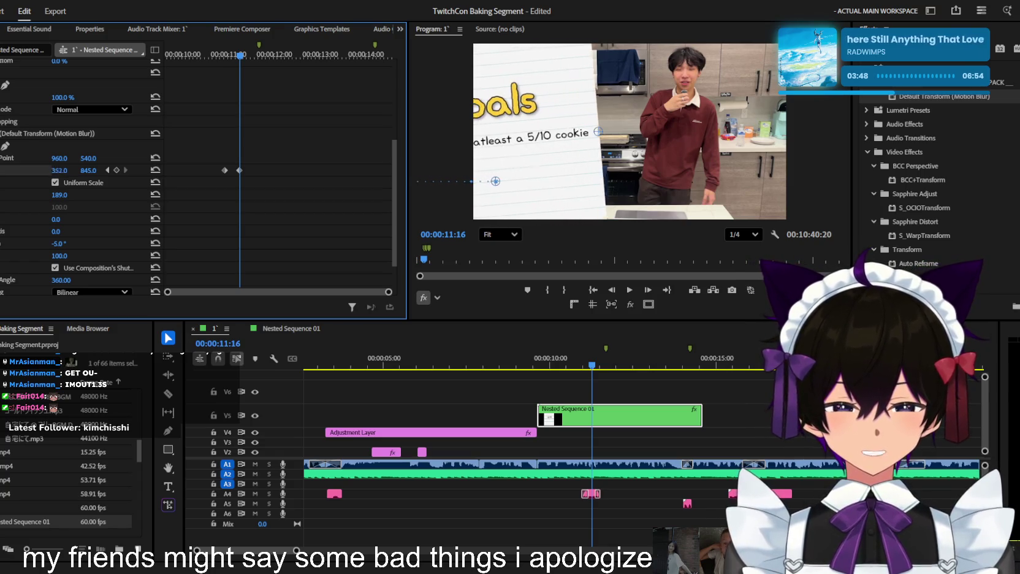
drag(59, 170, 65, 171)
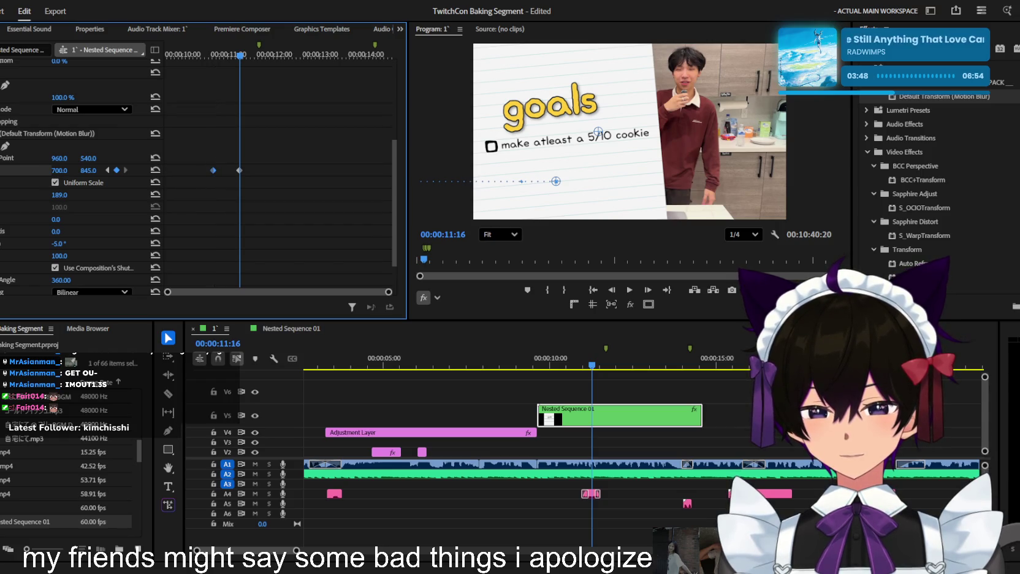
drag(228, 55, 259, 55)
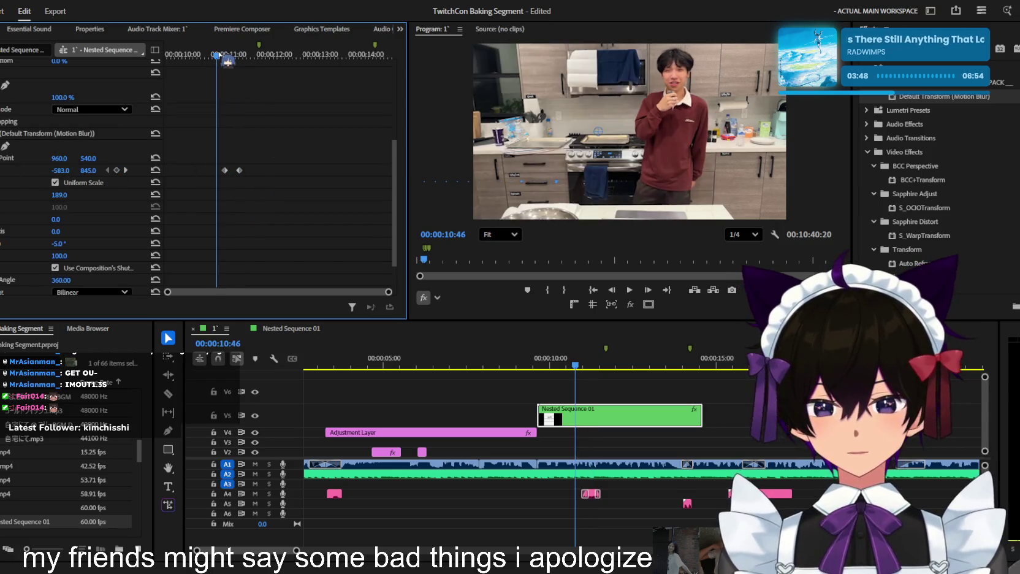
scroll(243, 200, up, 2)
scroll(243, 198, down, 2)
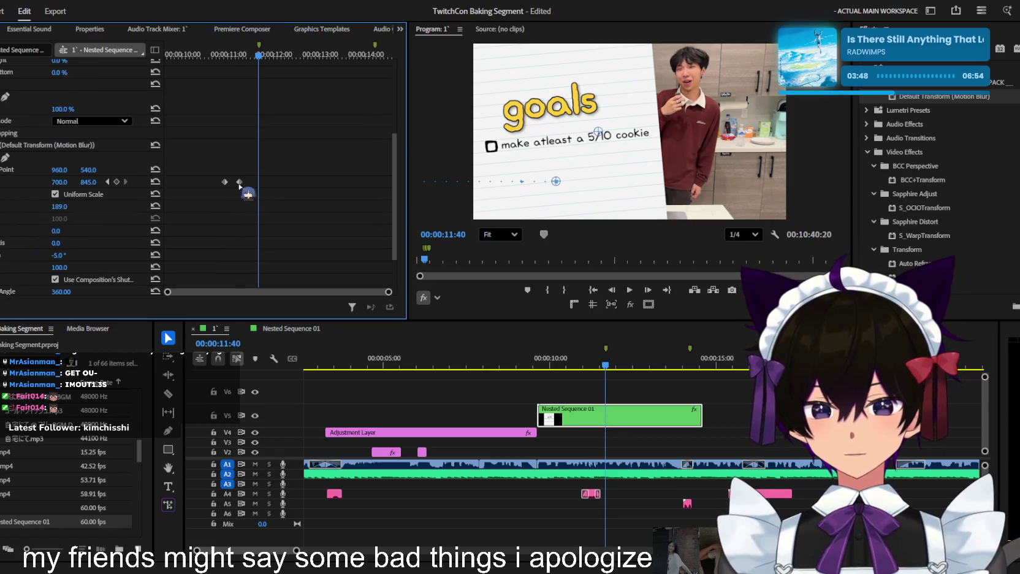
scroll(249, 148, down, 2)
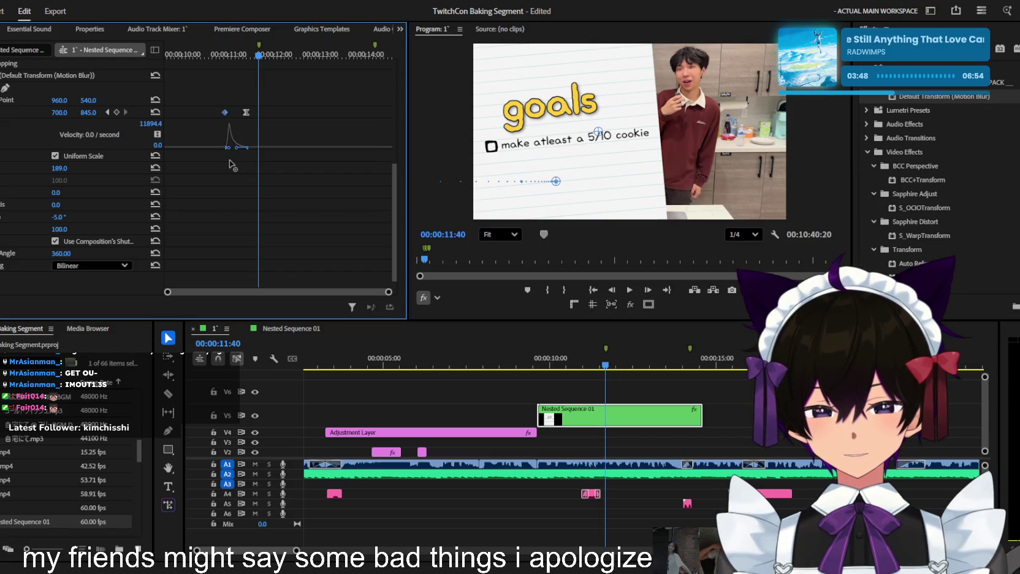
Give the position keyframe Bezier easing, shift it slightly later, and preview the slide-in
ctrl+click(225, 113)
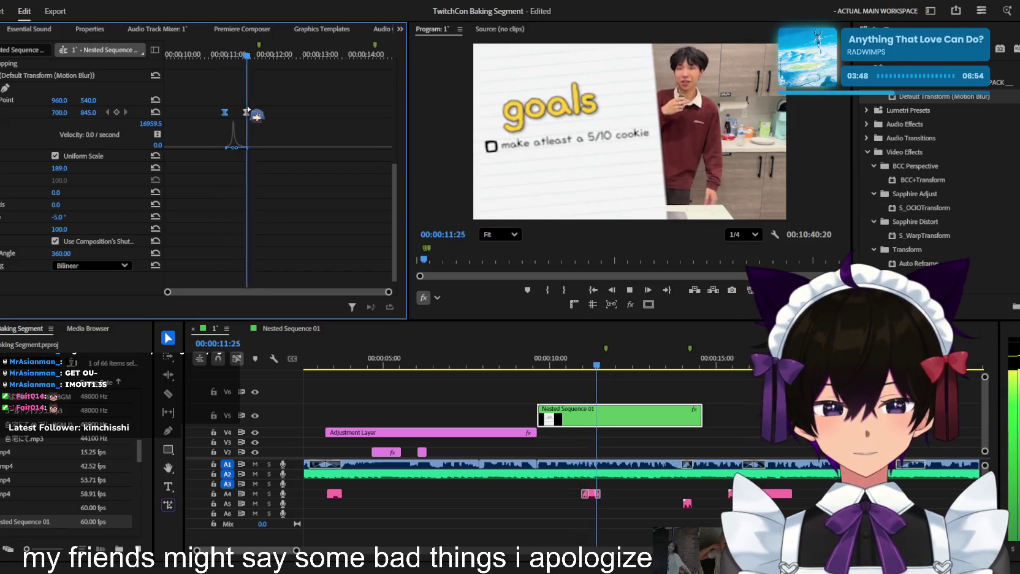
drag(259, 120, 266, 113)
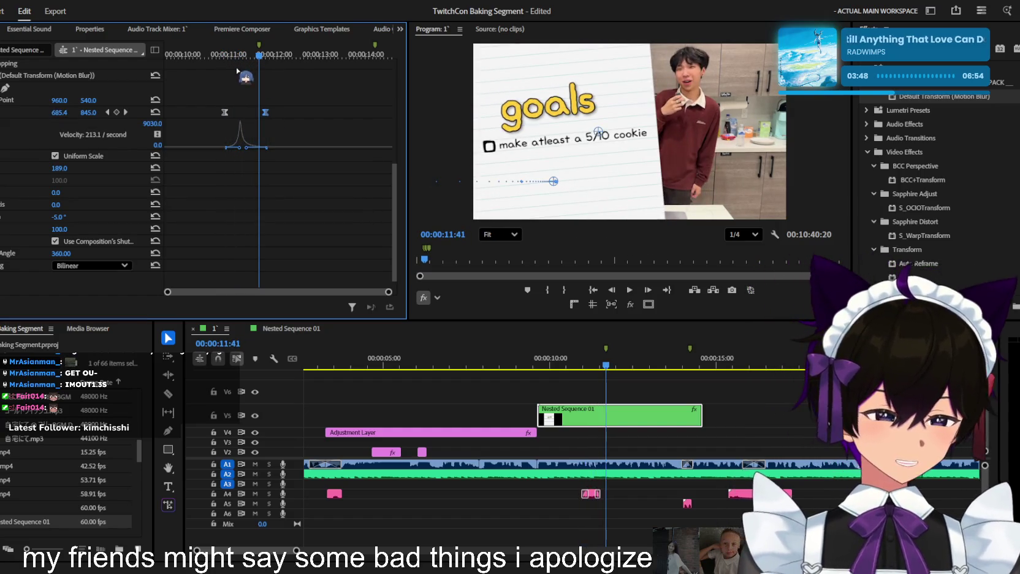
click(234, 56)
key(space)
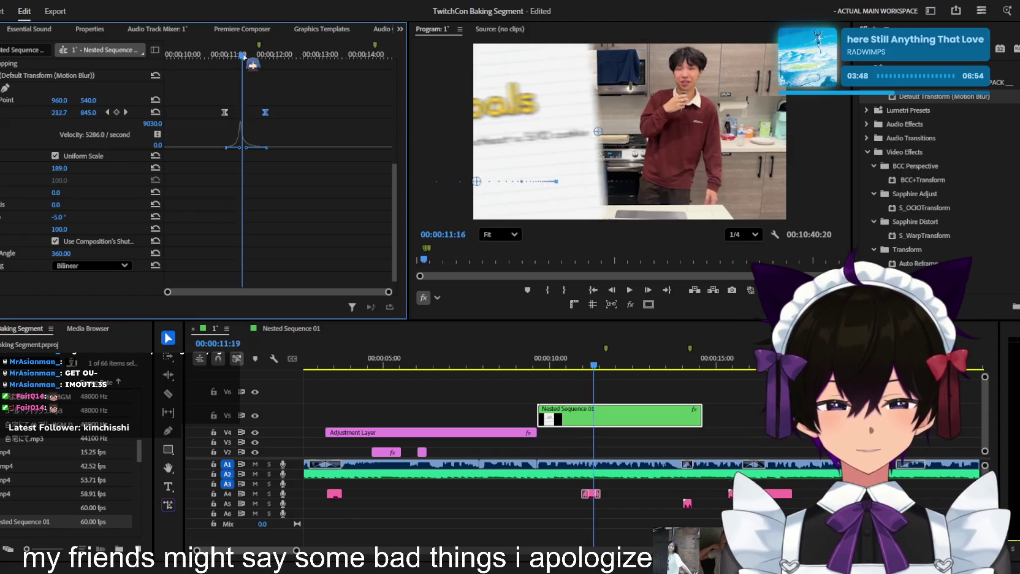
key(space)
scroll(628, 443, down, 1)
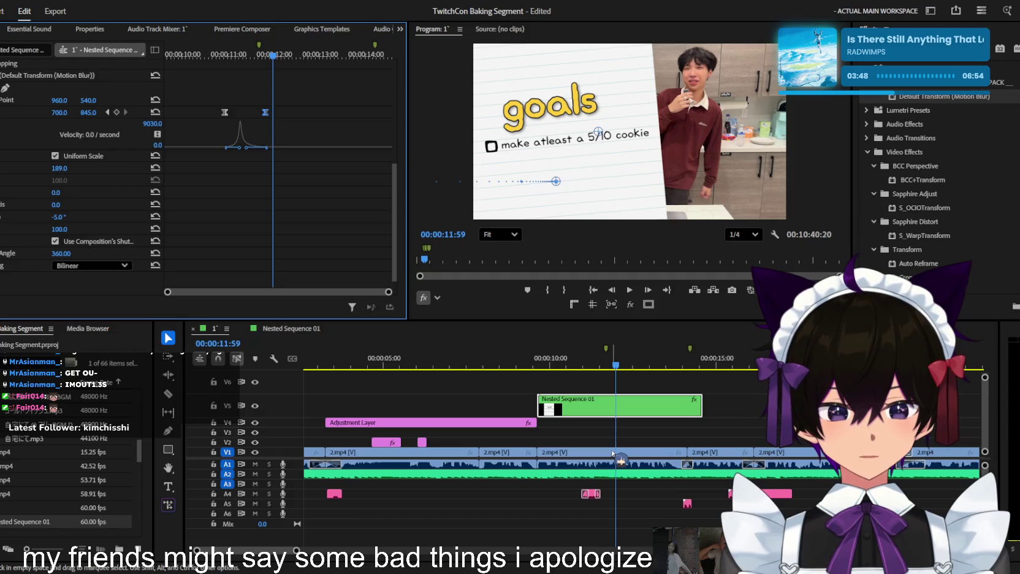
Replay the slide-in and shift the kitchen footage's anchor point right for the zoom
click(612, 453)
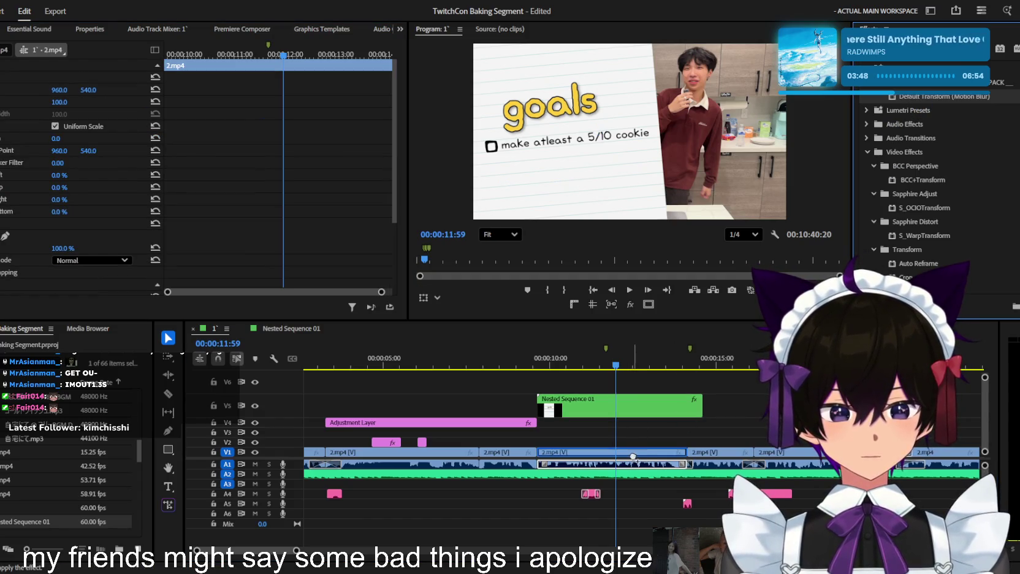
click(593, 361)
key(space)
scroll(103, 182, down, 1)
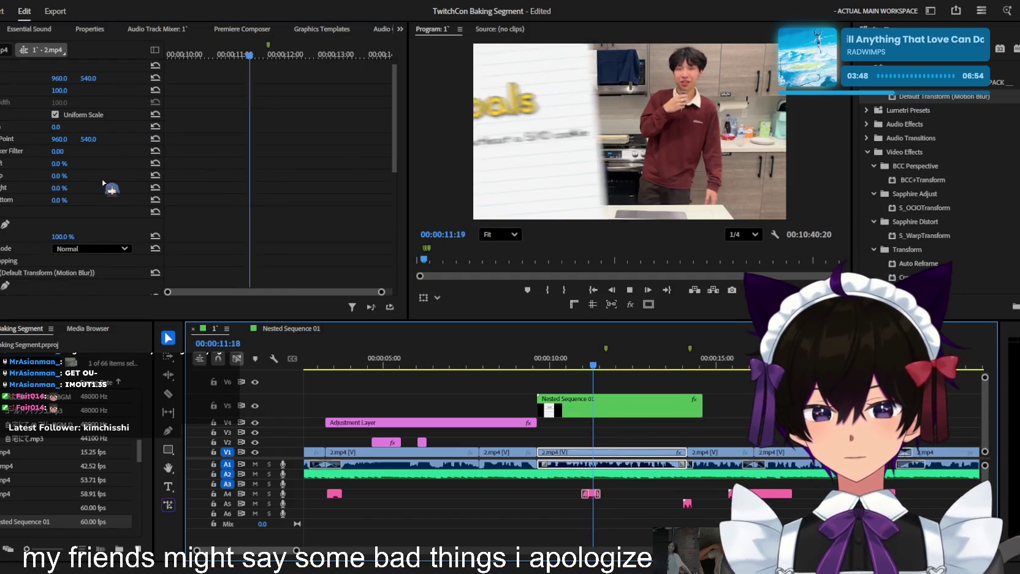
scroll(103, 183, down, 1)
scroll(108, 202, down, 2)
scroll(114, 218, down, 3)
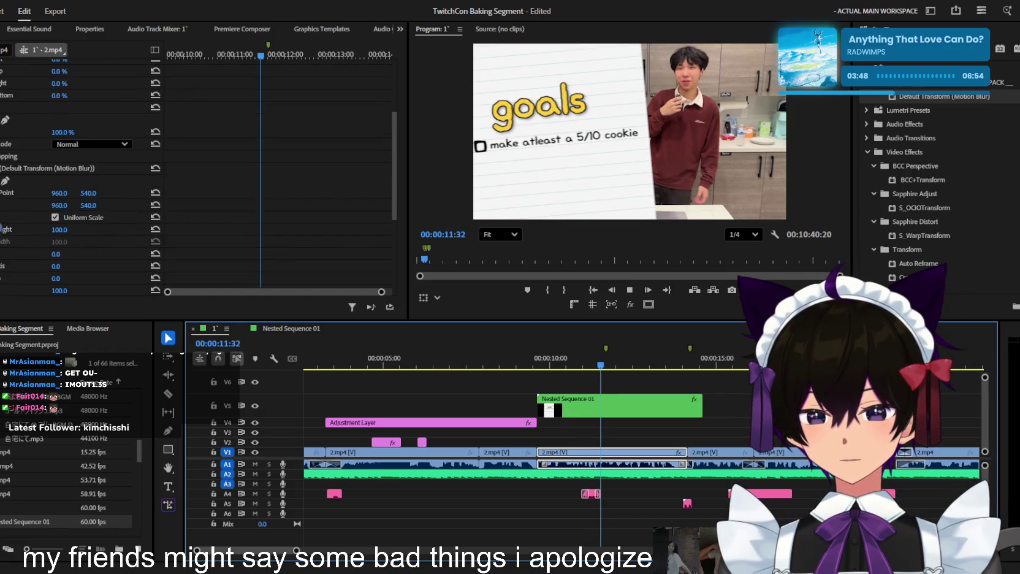
key(space)
drag(268, 54, 299, 56)
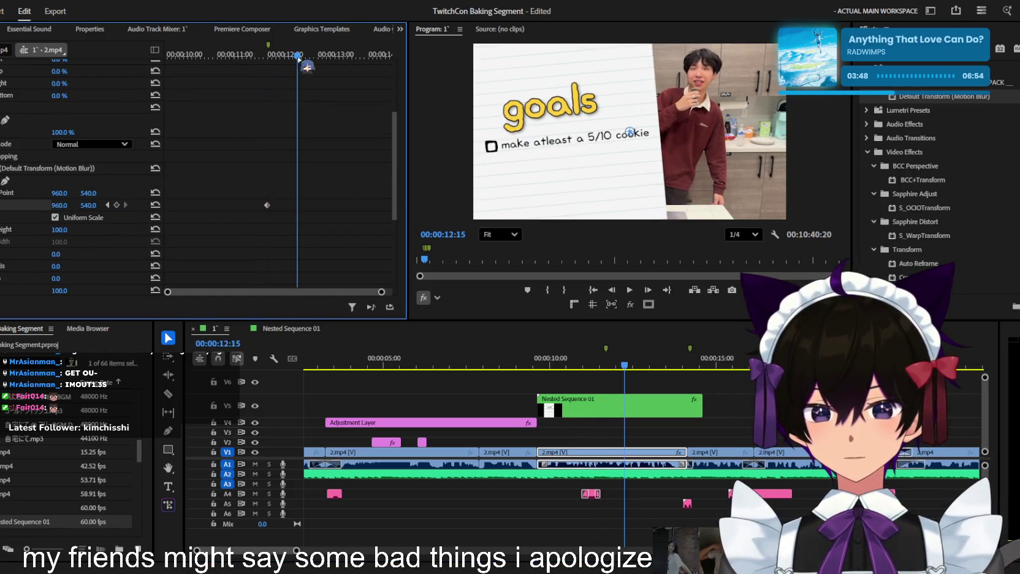
drag(59, 206, 86, 206)
key(space)
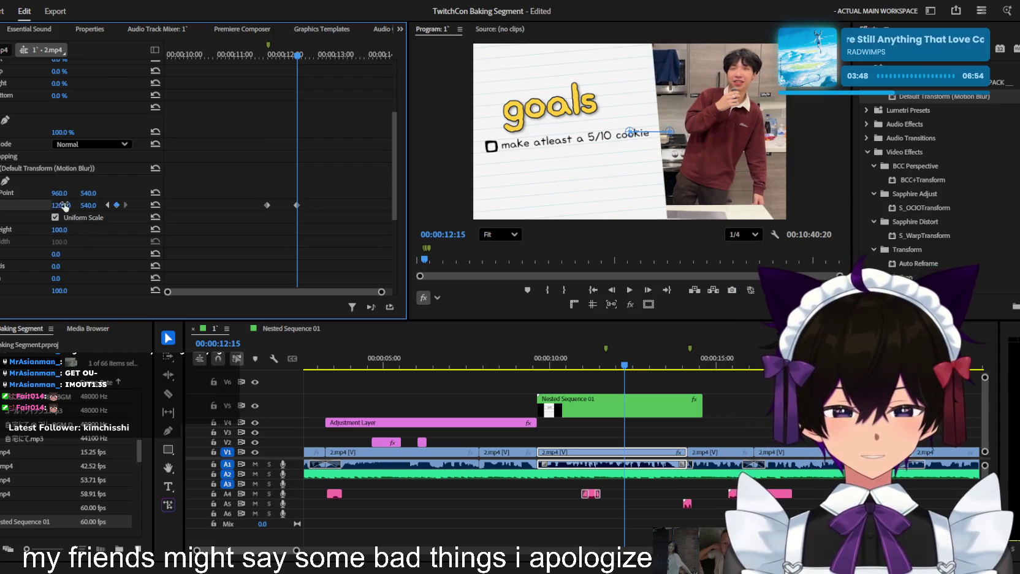
Ease the card's slide-in speed curve with the Bezier handles and replay to check it
click(263, 54)
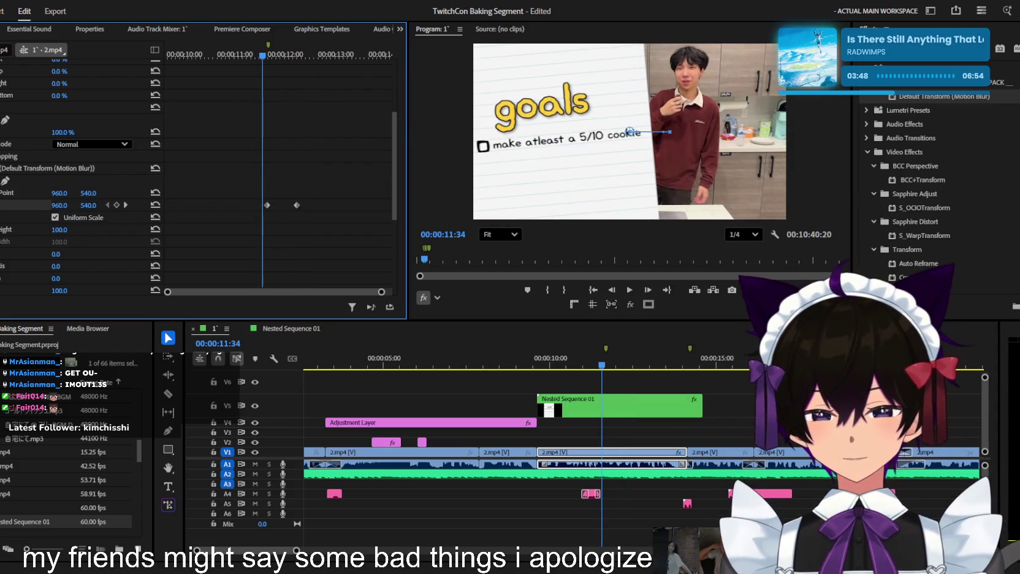
click(297, 205)
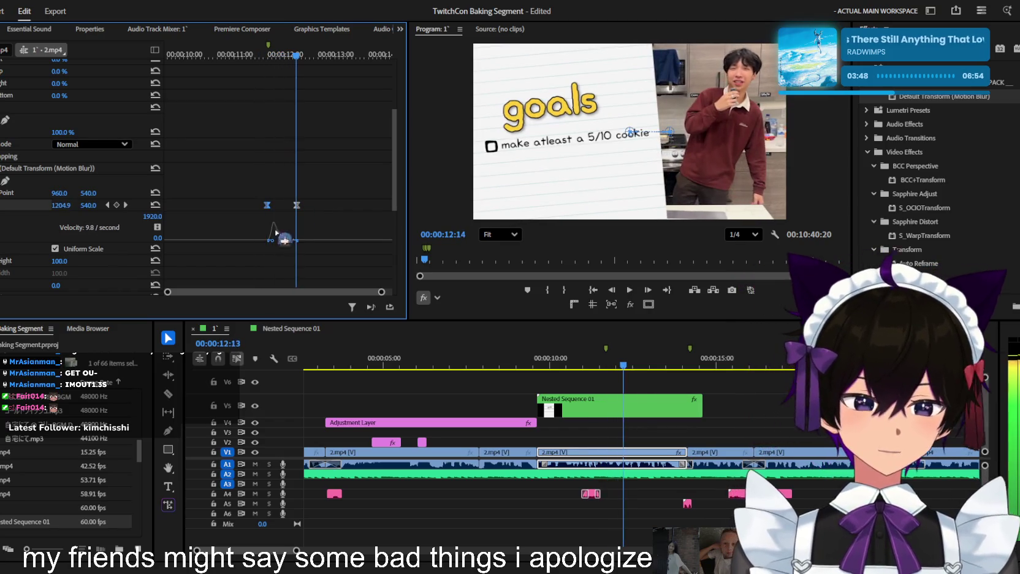
mouse_move(263, 56)
mouse_down()
mouse_move(249, 55)
mouse_move(279, 63)
mouse_move(229, 60)
mouse_up()
key(space)
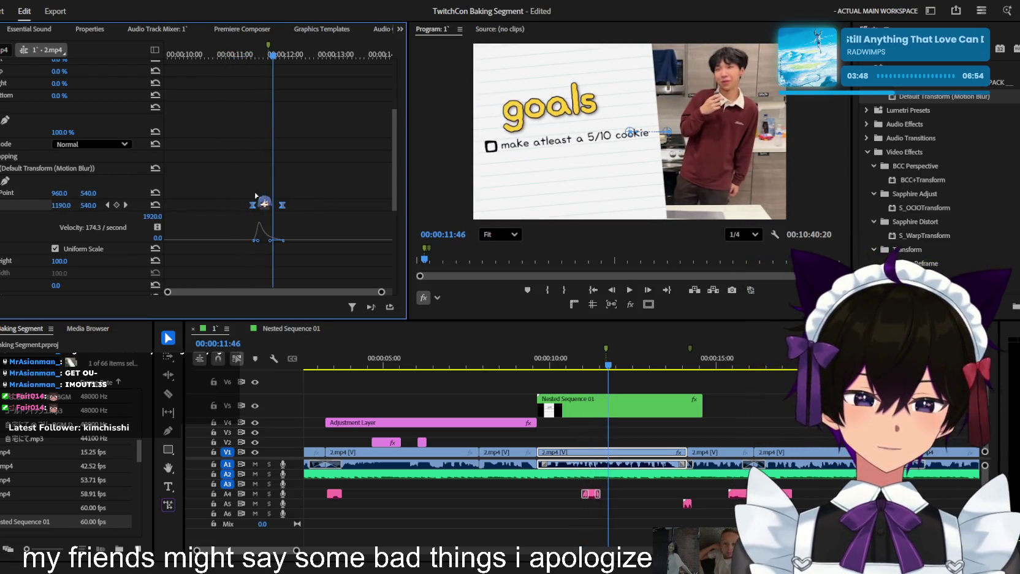
click(238, 55)
key(space)
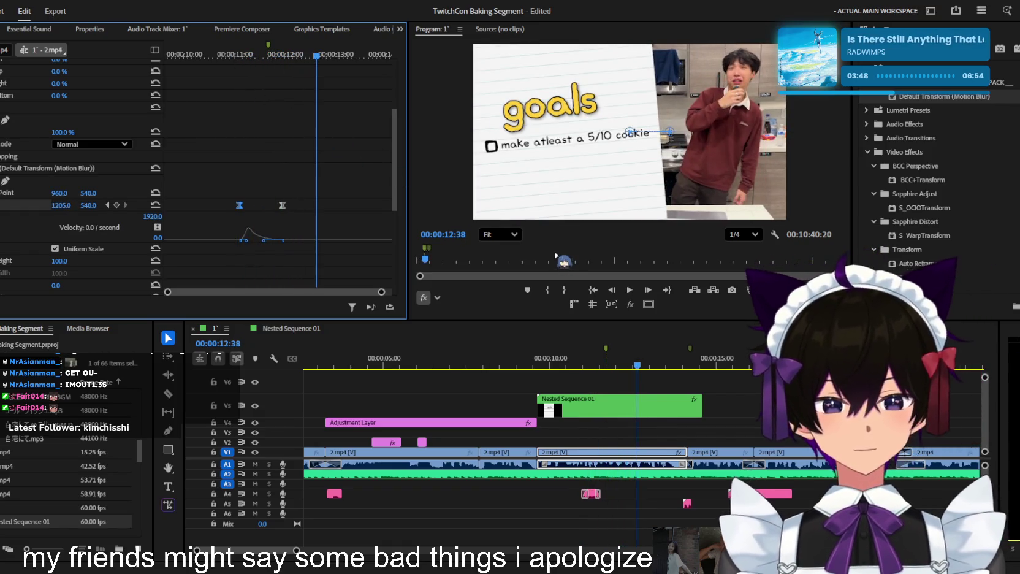
scroll(702, 412, up, 1)
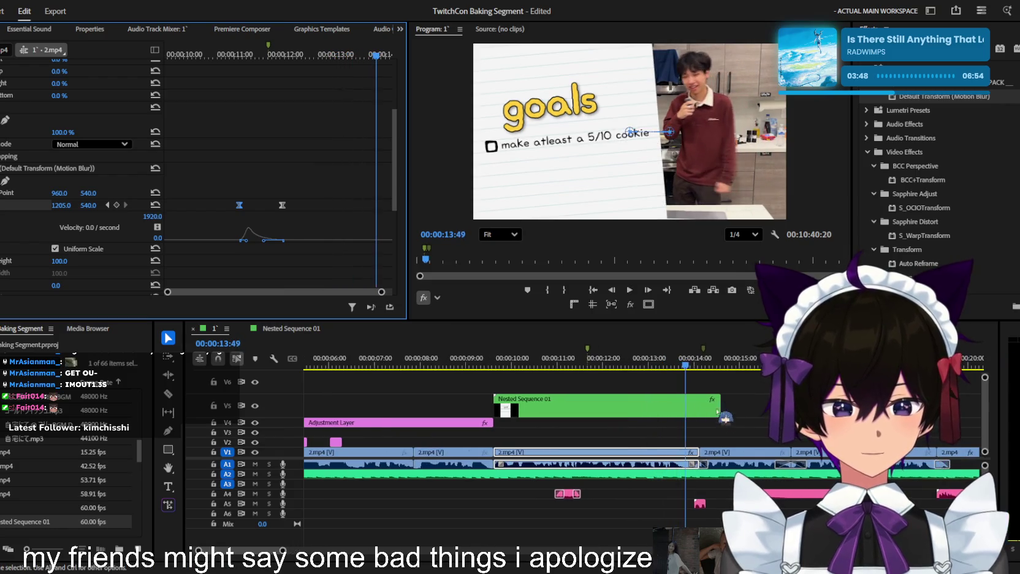
Trim the goals card Nested Sequence clip's out point shorter
scroll(702, 413, up, 2)
key(space)
scroll(706, 371, up, 2)
drag(706, 371, 662, 368)
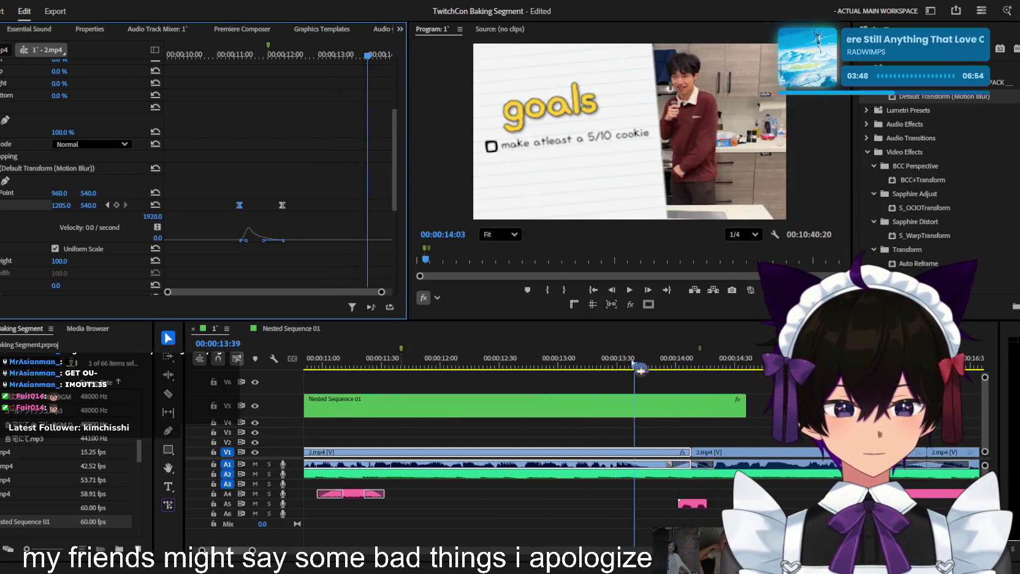
drag(748, 408, 692, 406)
key(space)
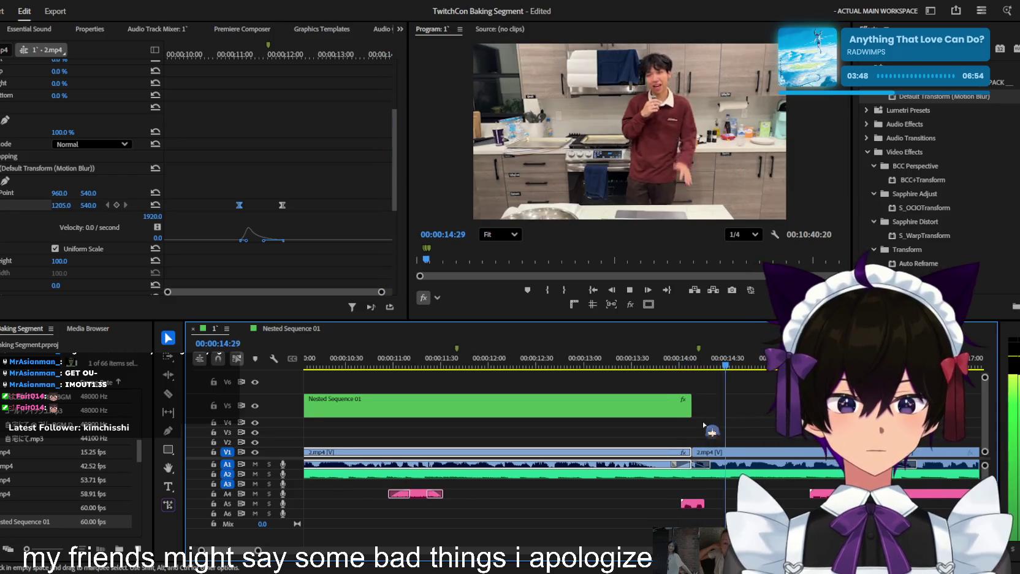
Place an Adjustment Layer from the Project panel on V6 at 13:43 and select it
click(652, 362)
scroll(122, 490, up, 2)
click(142, 555)
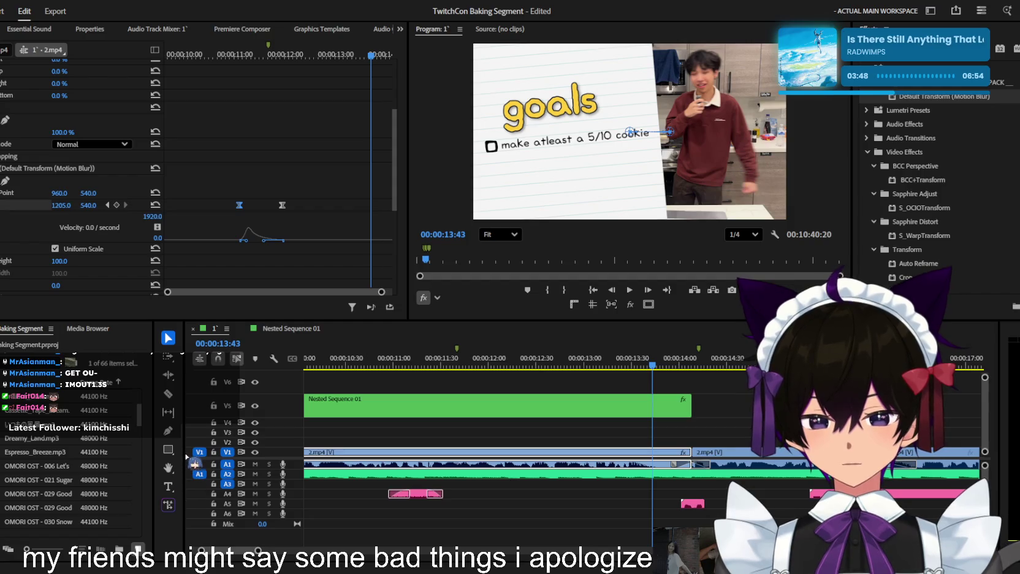
drag(194, 464, 695, 383)
click(730, 383)
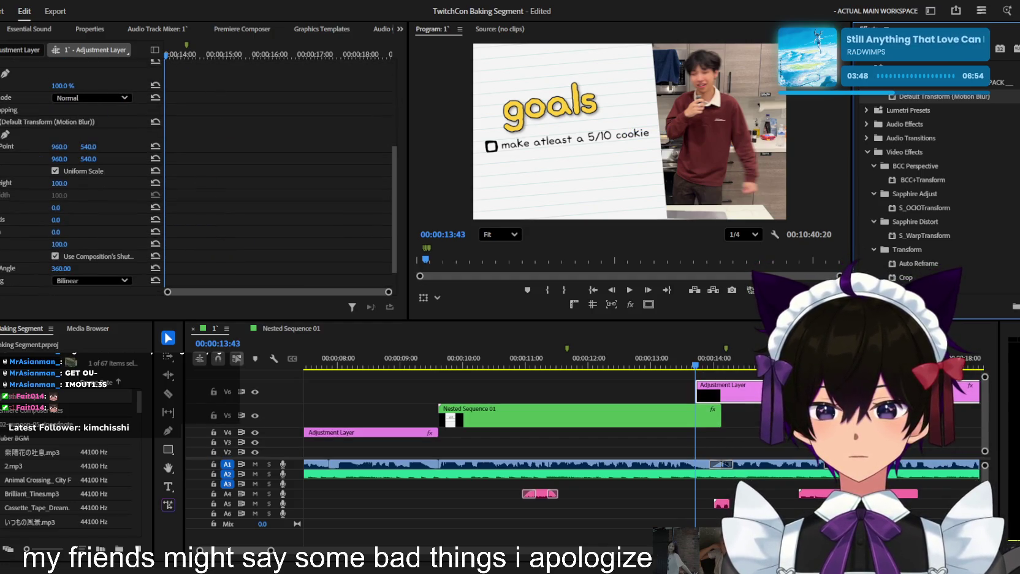
Set the adjustment layer's Transform Position to 1186.2, 60.6 to aim the zoom upper right
key(shift+5)
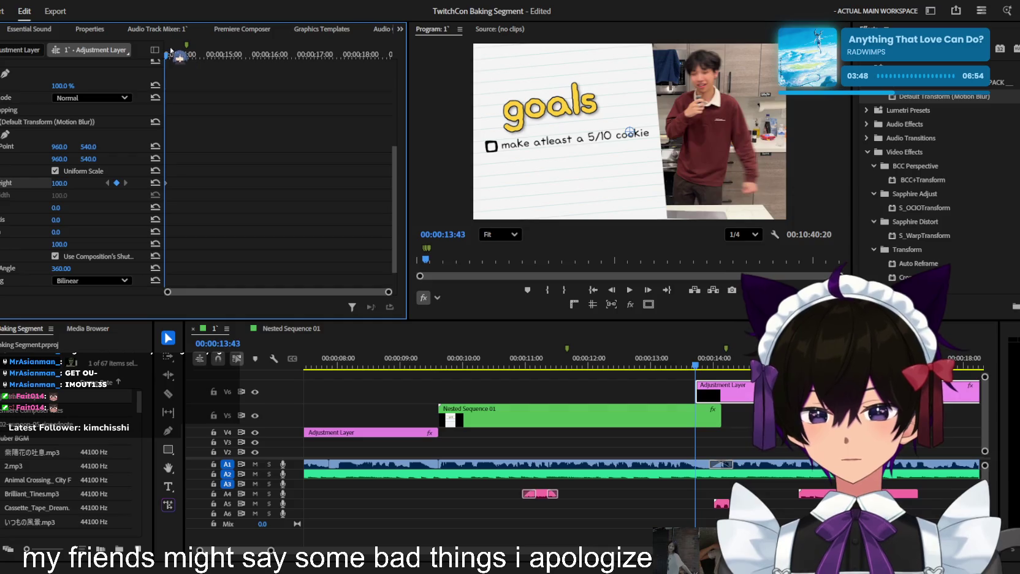
drag(171, 51, 202, 50)
drag(54, 190, 68, 186)
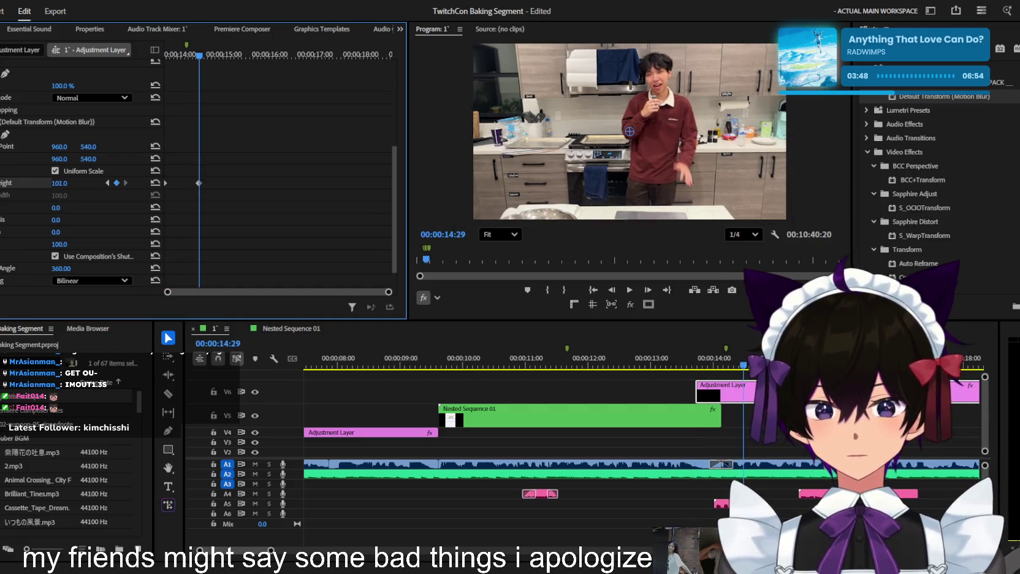
key(ctrl+z)
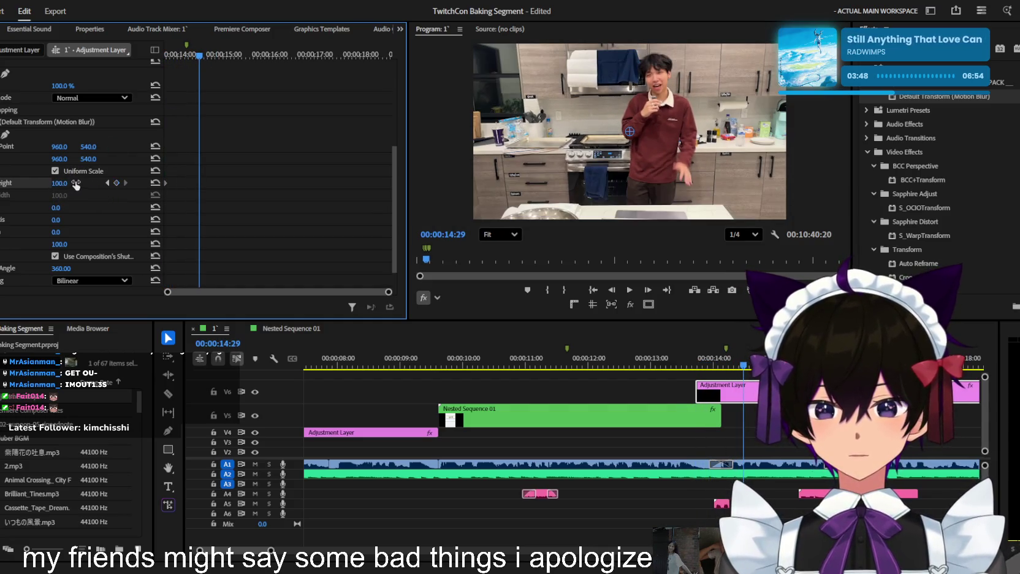
drag(639, 140, 431, 160)
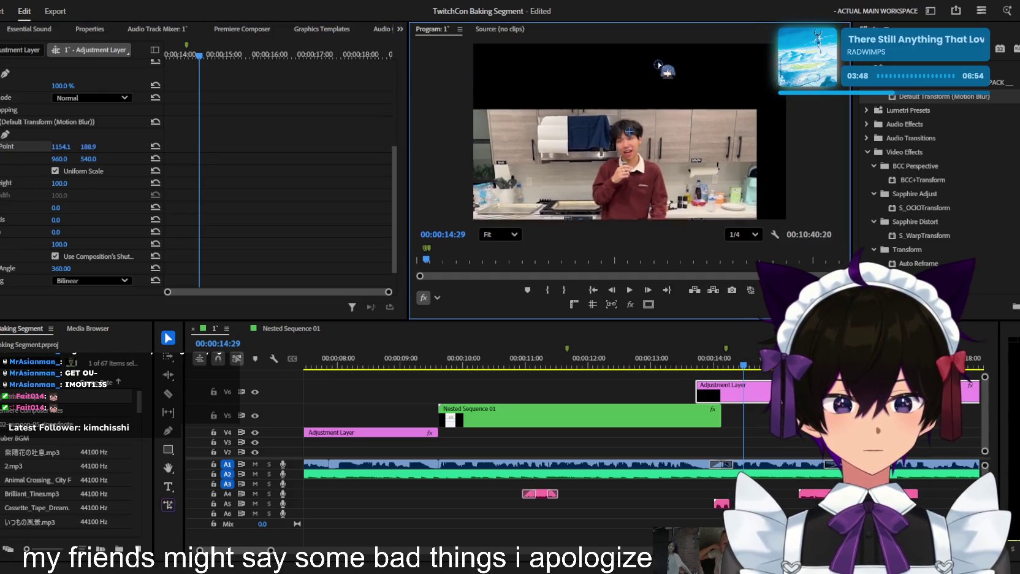
click(63, 147)
key(Tab)
text(60.6)
key(Return)
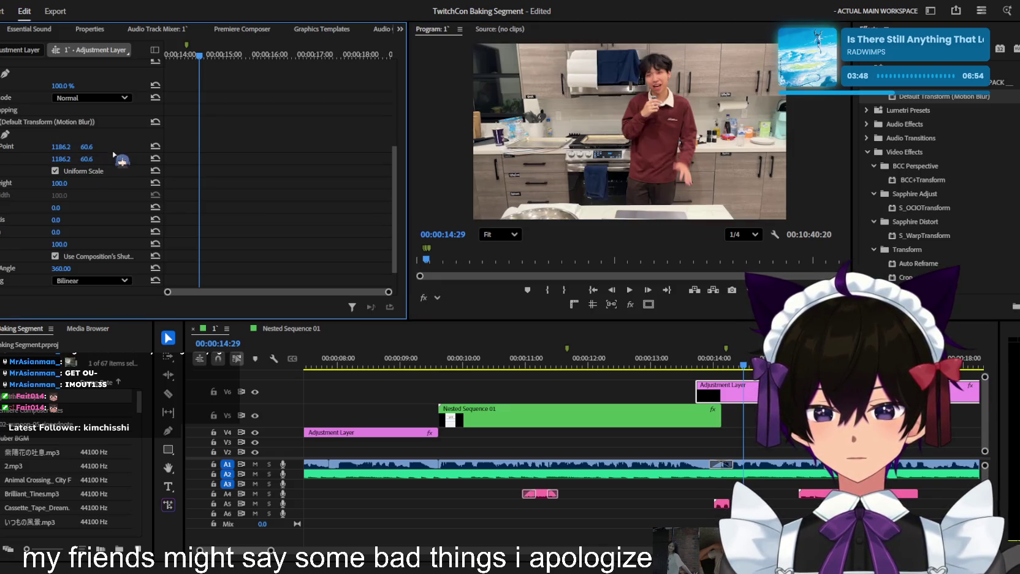
Keyframe Scale Height up to 168 at 14:34, preview the punch-in, and save the project
mouse_move(199, 71)
mouse_down()
mouse_move(203, 62)
mouse_move(166, 61)
mouse_up()
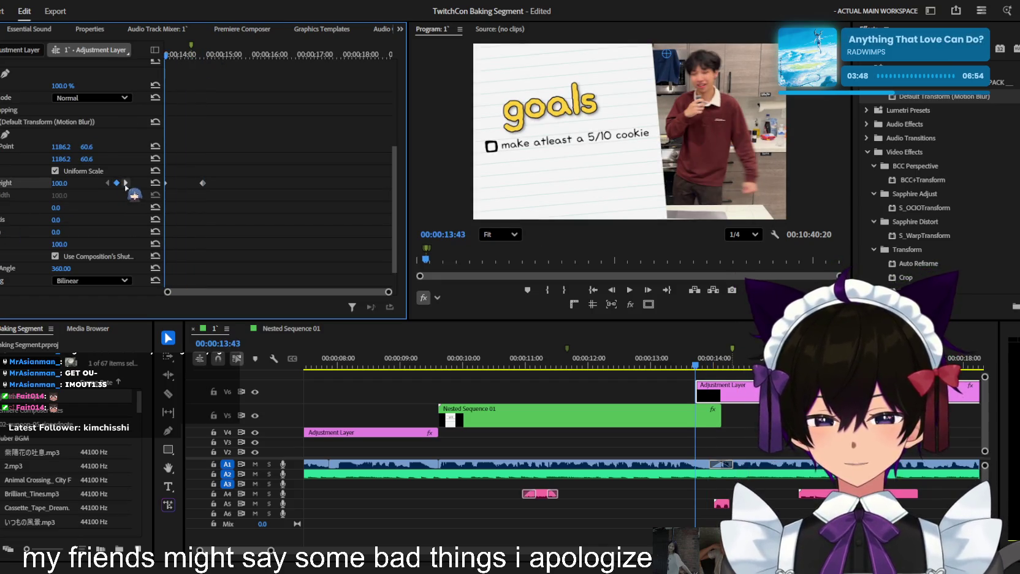
click(126, 183)
drag(65, 182, 83, 165)
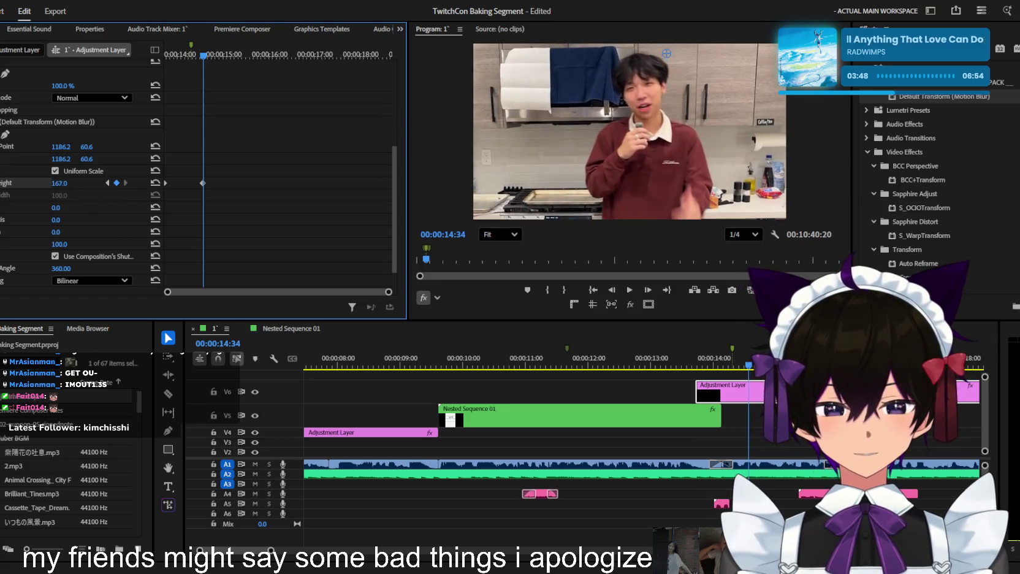
click(1, 183)
scroll(218, 122, down, 2)
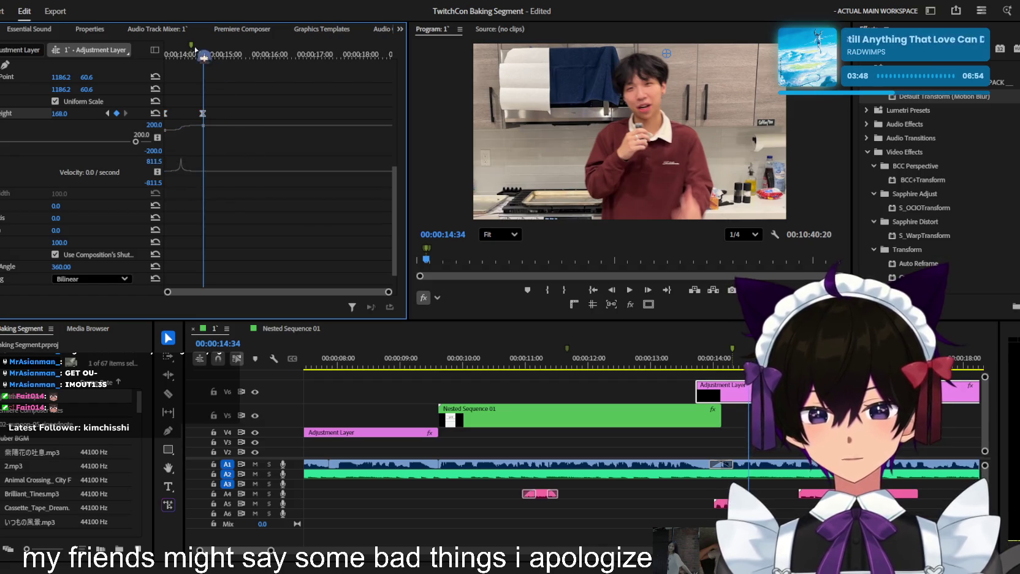
key(shift+k)
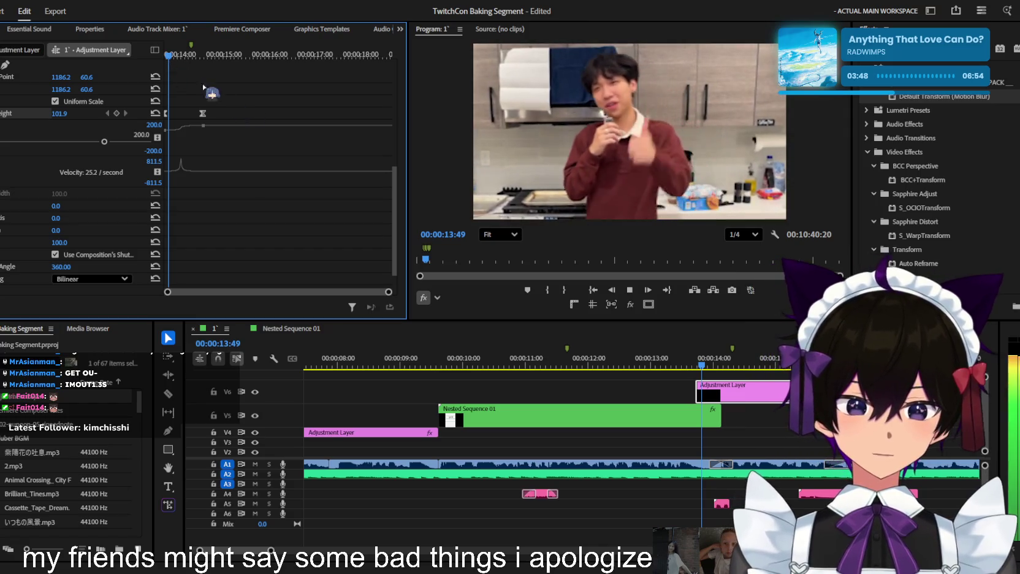
drag(721, 416, 697, 417)
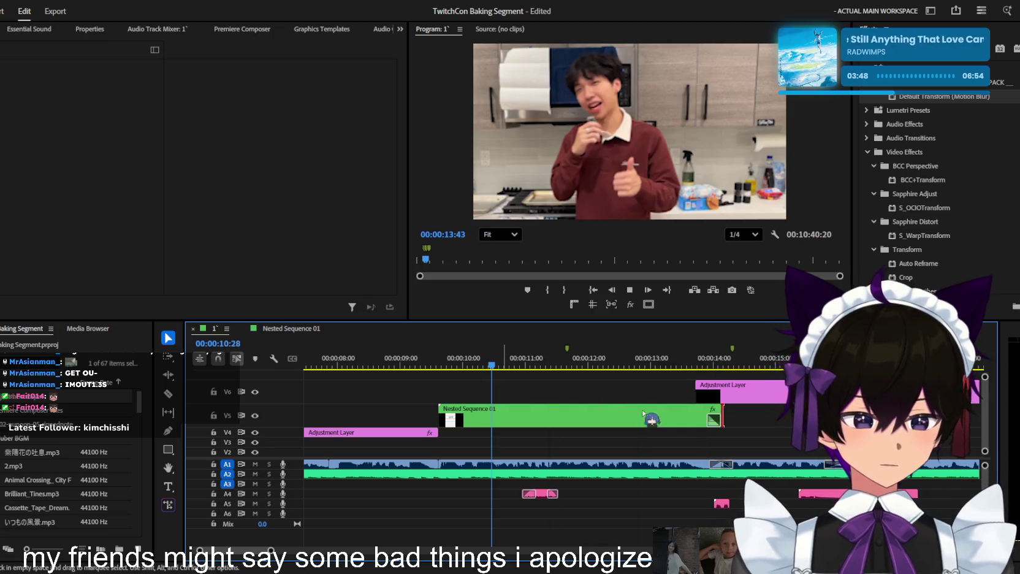
key(ctrl+s)
key(minus)
key(minus)
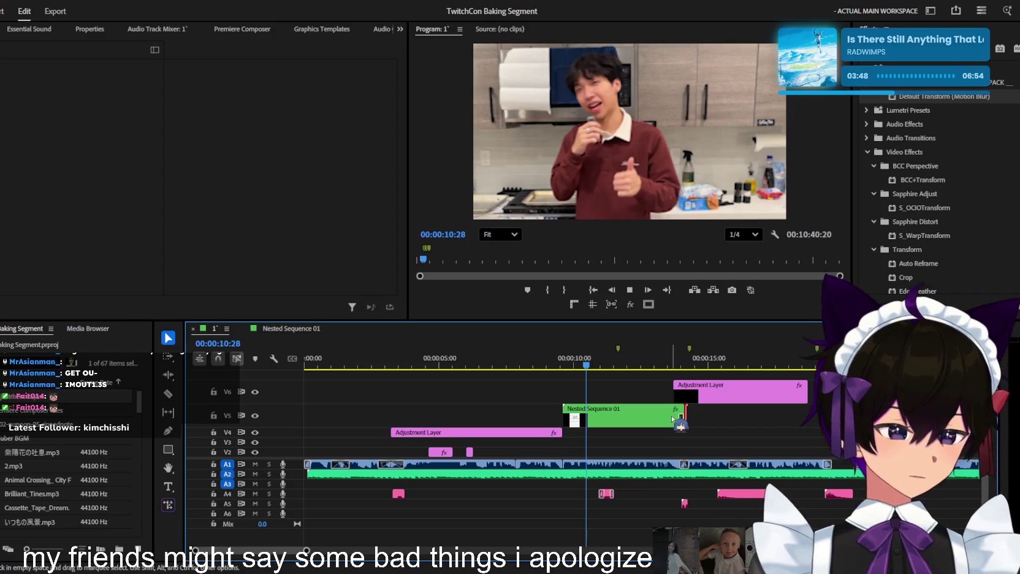
key(space)
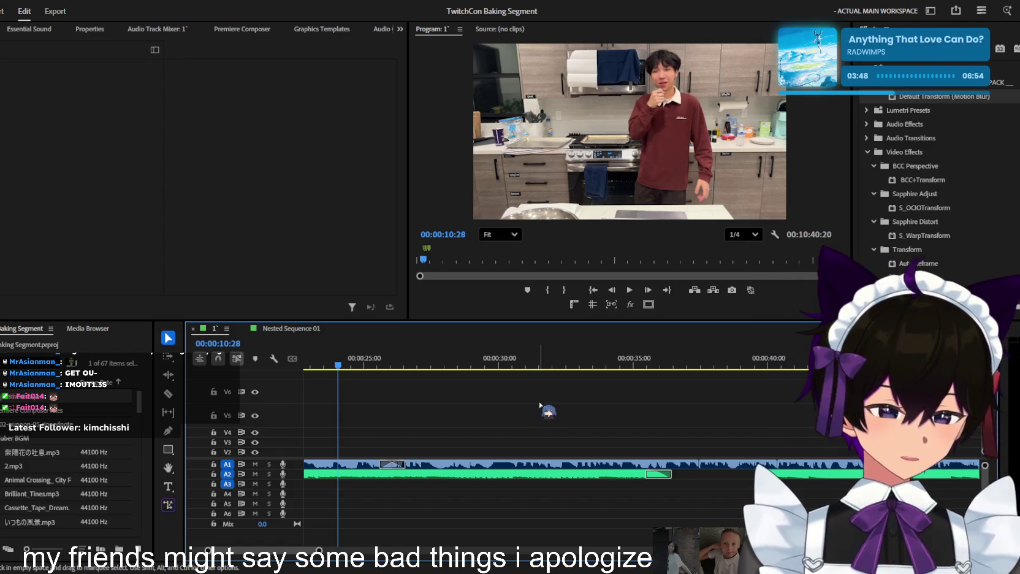
scroll(521, 439, down, 5)
click(493, 363)
drag(501, 370, 432, 367)
scroll(494, 400, up, 2)
key(space)
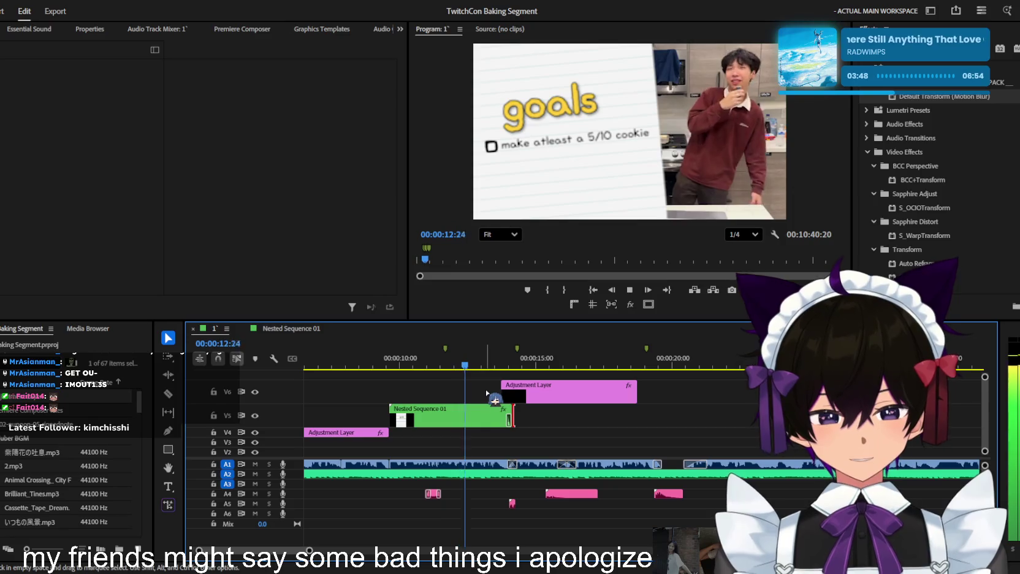
key(space)
scroll(558, 421, up, 2)
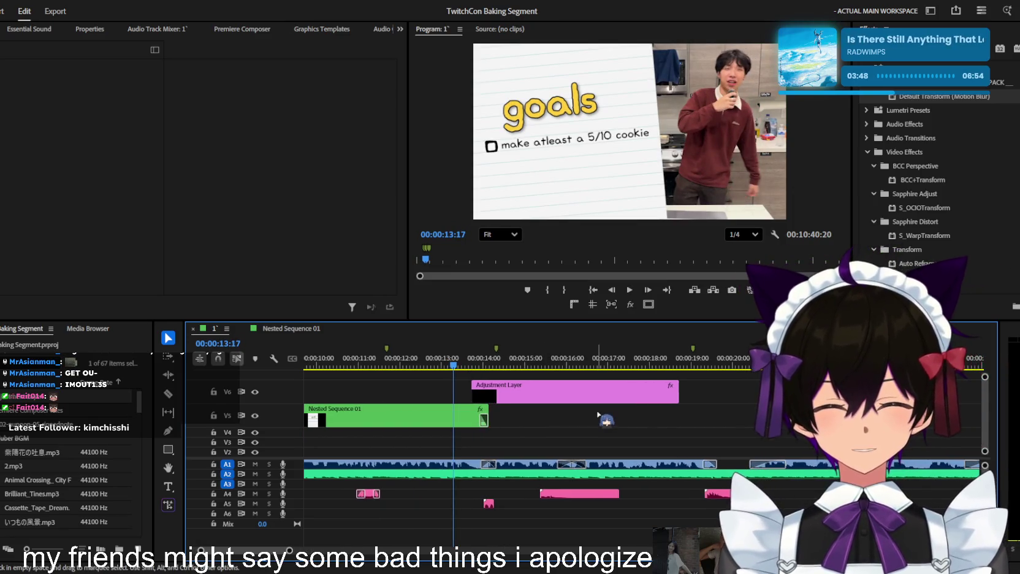
scroll(555, 423, up, 2)
key(space)
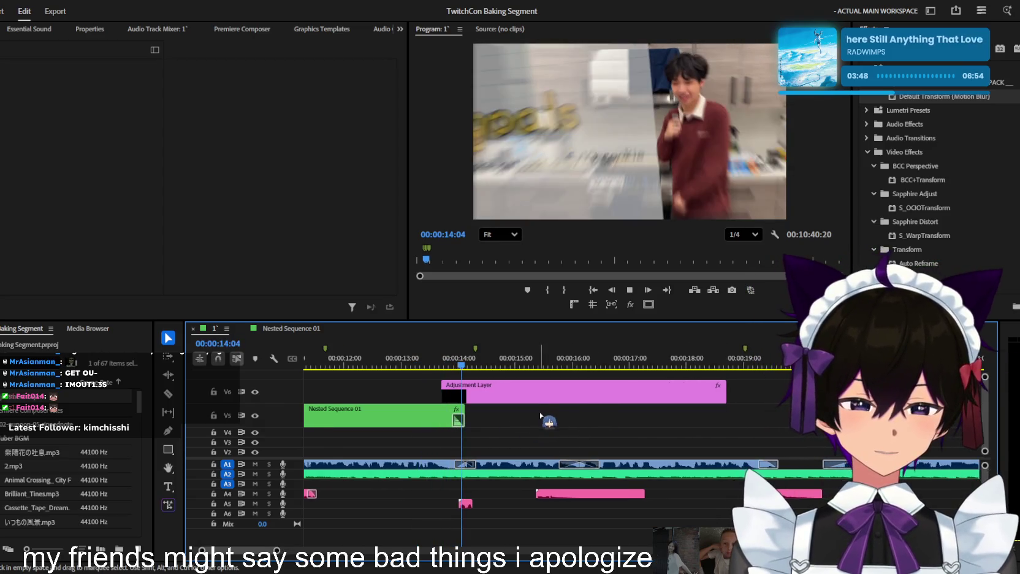
scroll(568, 433, up, 1)
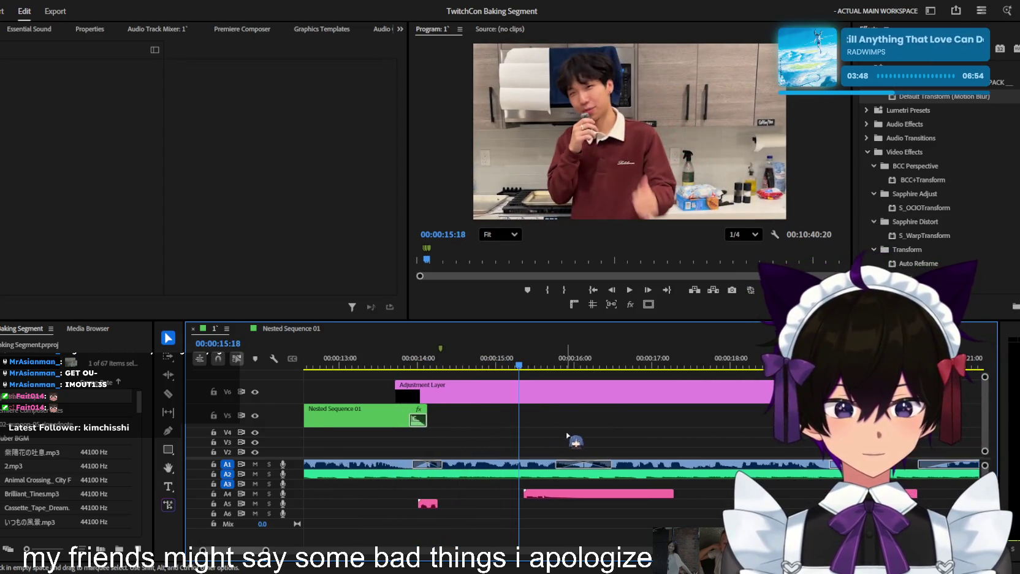
key(space)
scroll(379, 415, down, 2)
click(379, 415)
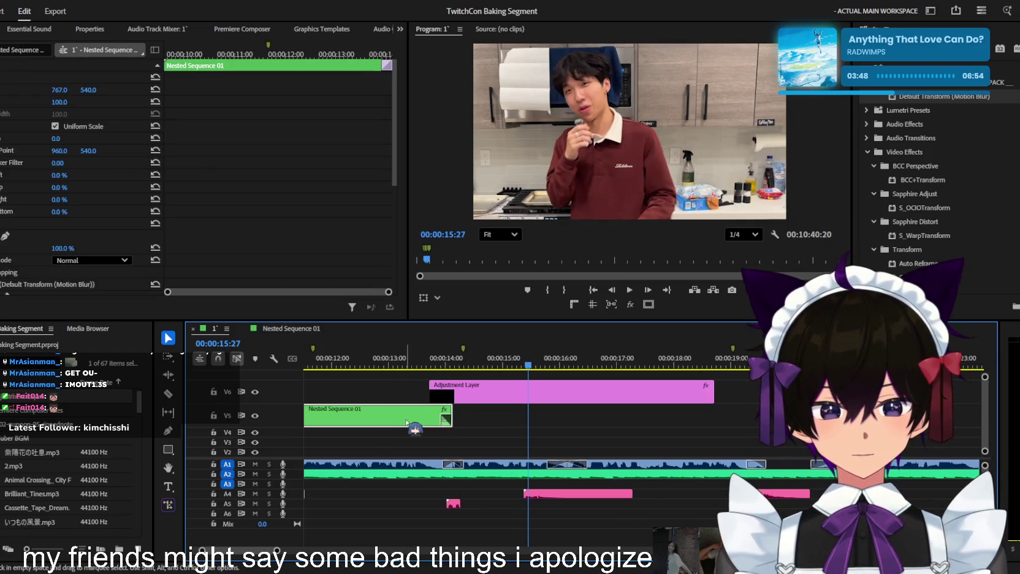
scroll(414, 423, down, 1)
scroll(414, 423, down, 1)
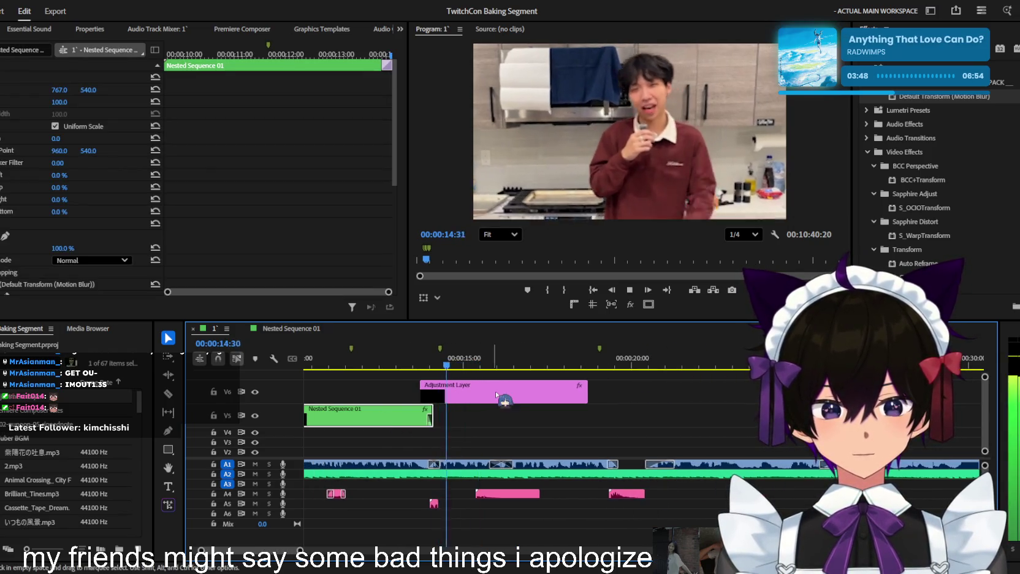
click(451, 392)
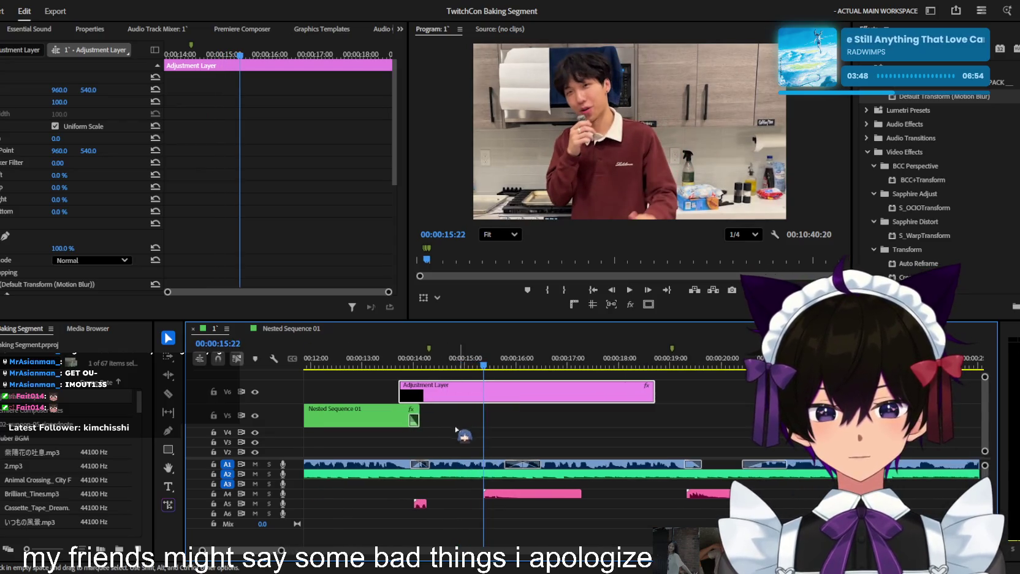
click(498, 434)
key(minus)
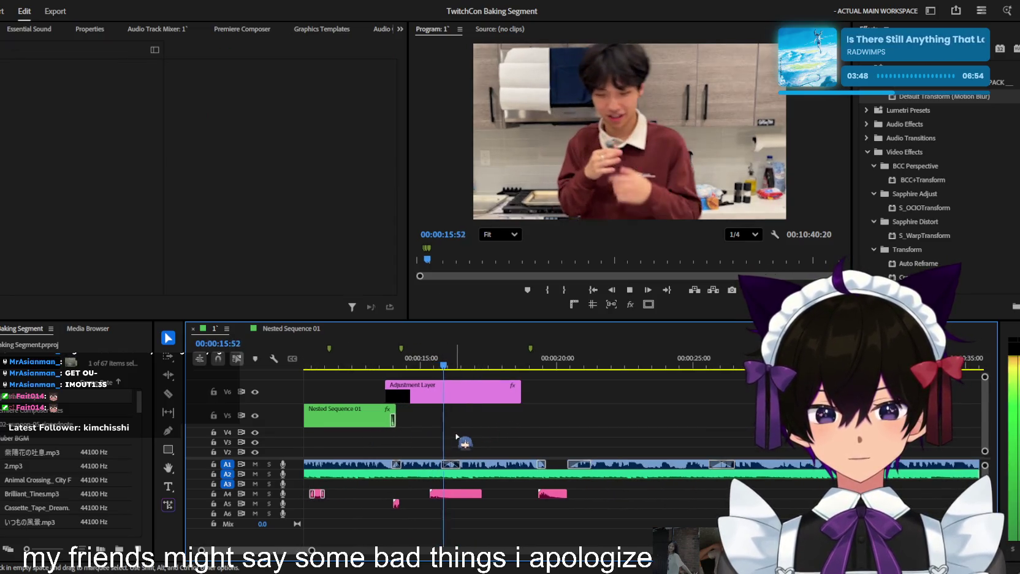
Select the V6 adjustment layer and scrub back to replay the goals card's slide-in
click(469, 396)
scroll(306, 219, down, 5)
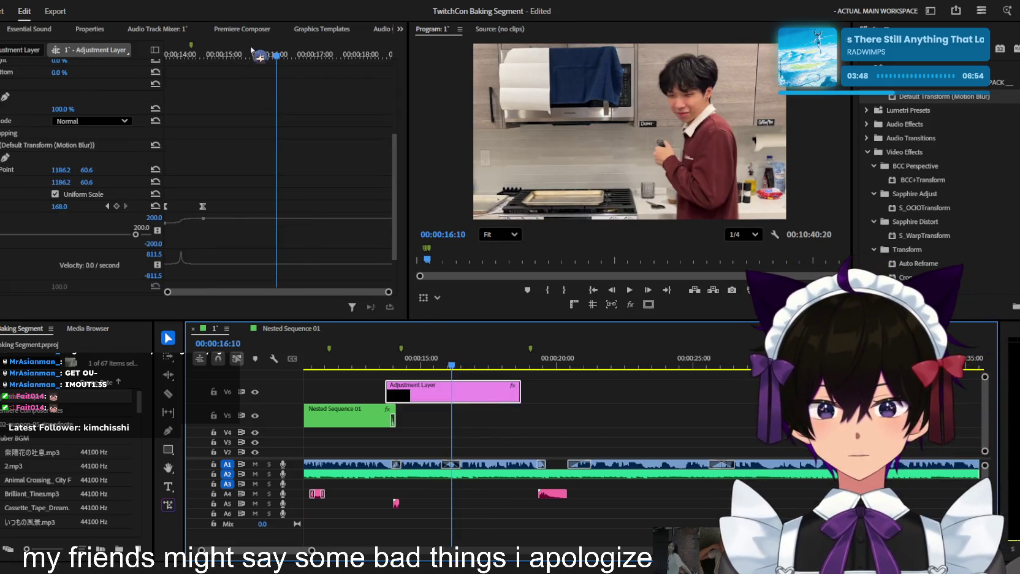
drag(256, 55, 123, 64)
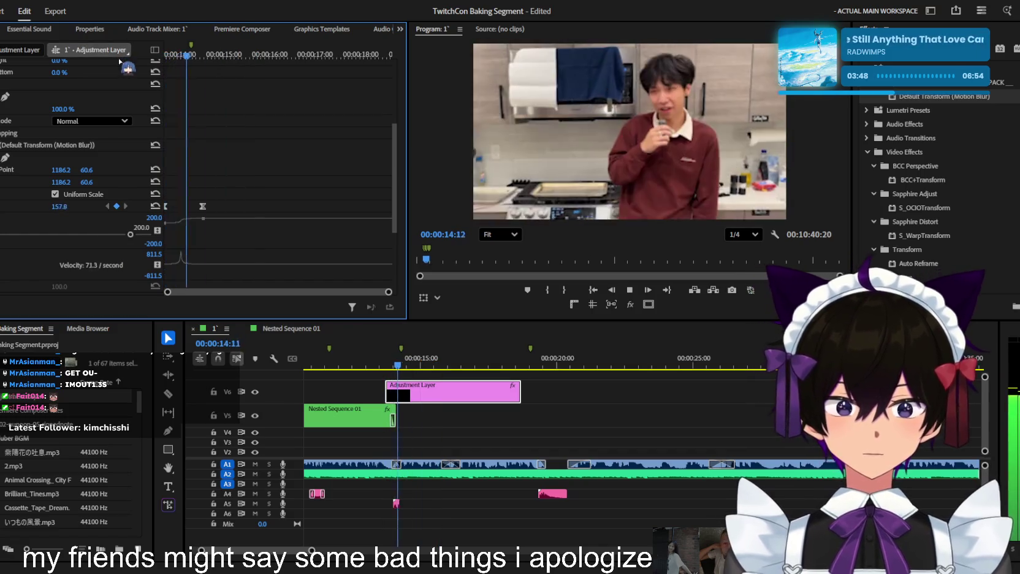
key(space)
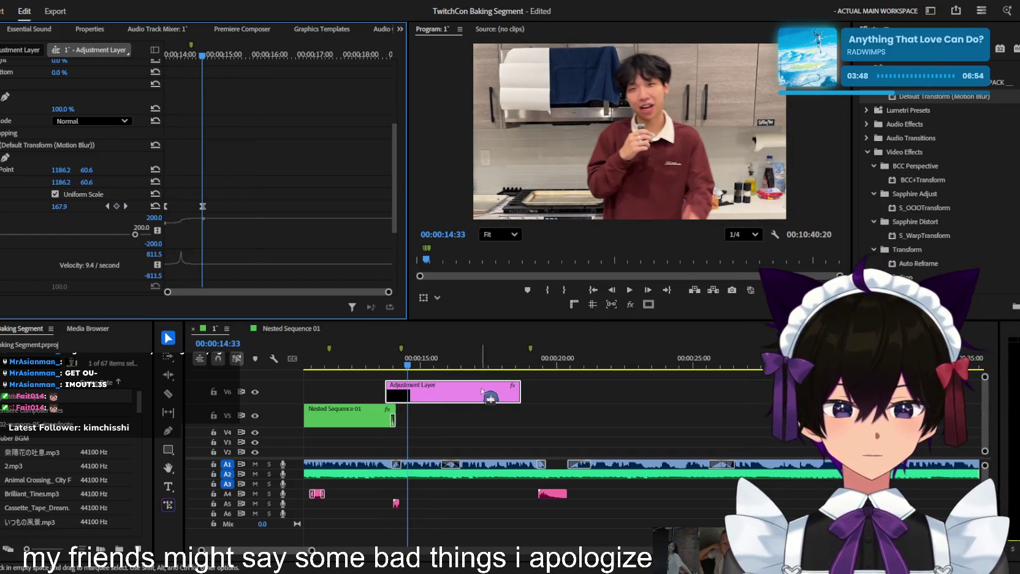
drag(393, 368, 390, 367)
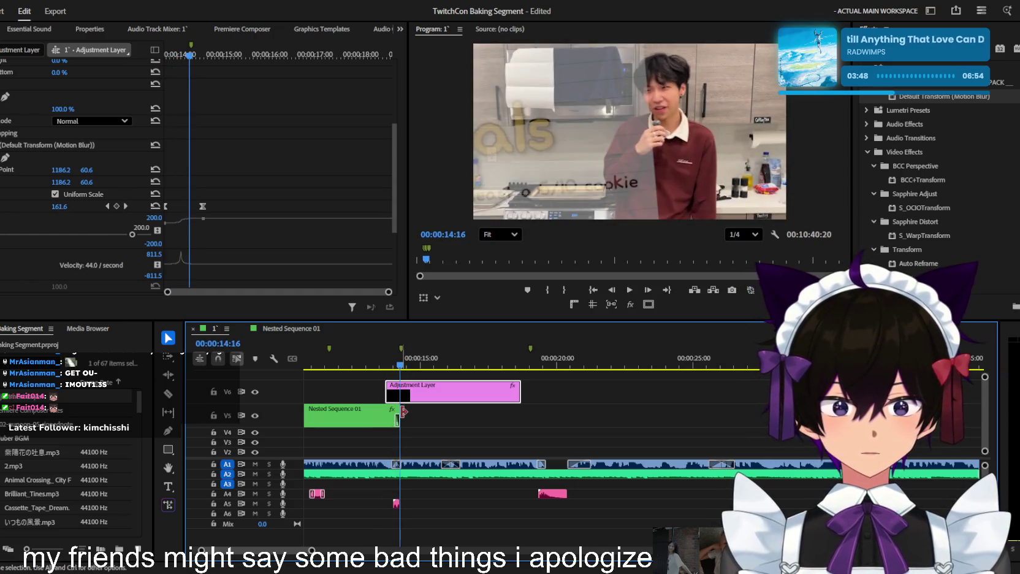
key(Up)
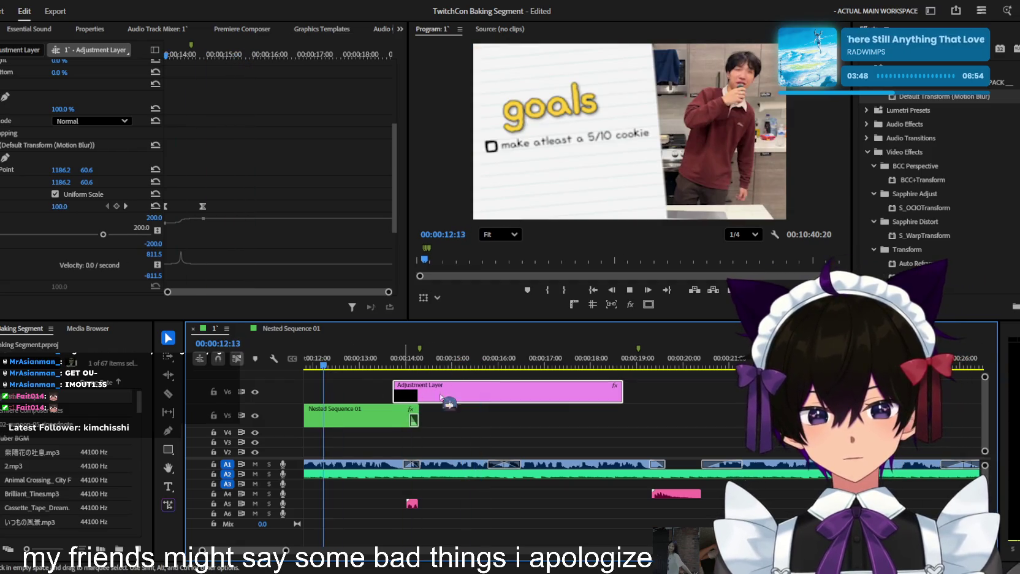
key(equal)
key(equal)
Replay the card's entrance, stop playback, and open the Nested Sequence 01 clip
key(Up)
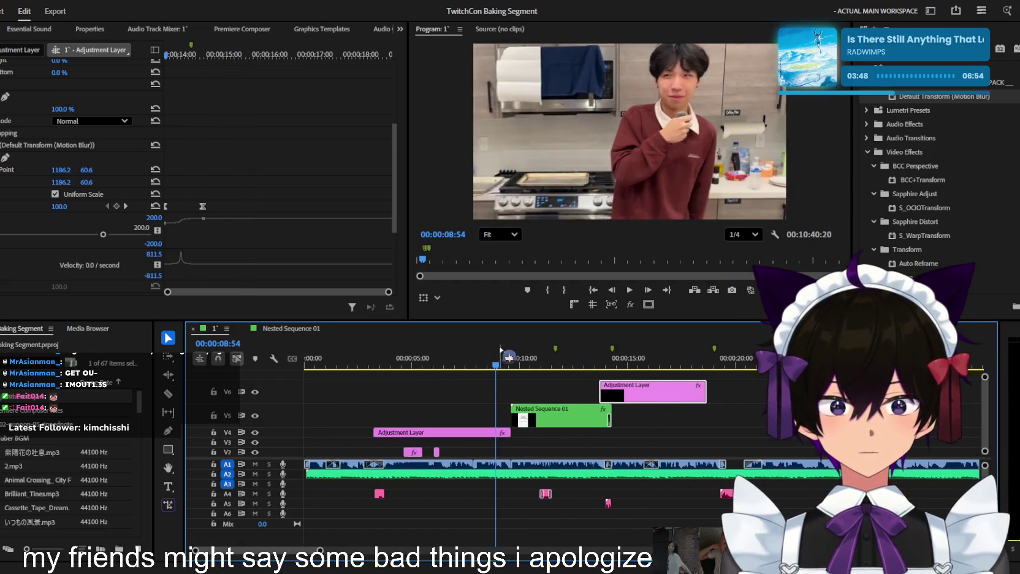
key(equal)
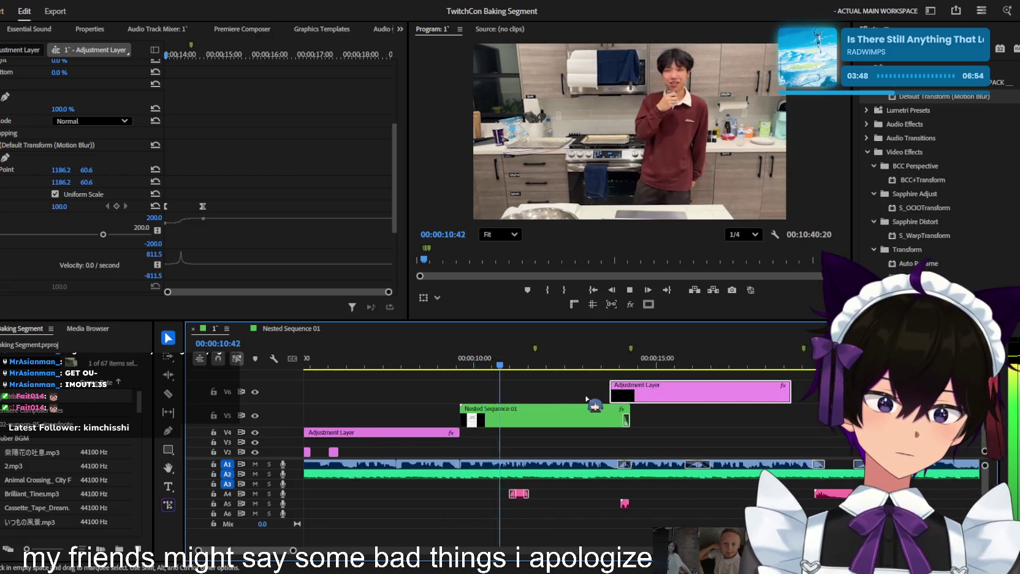
scroll(585, 397, up, 3)
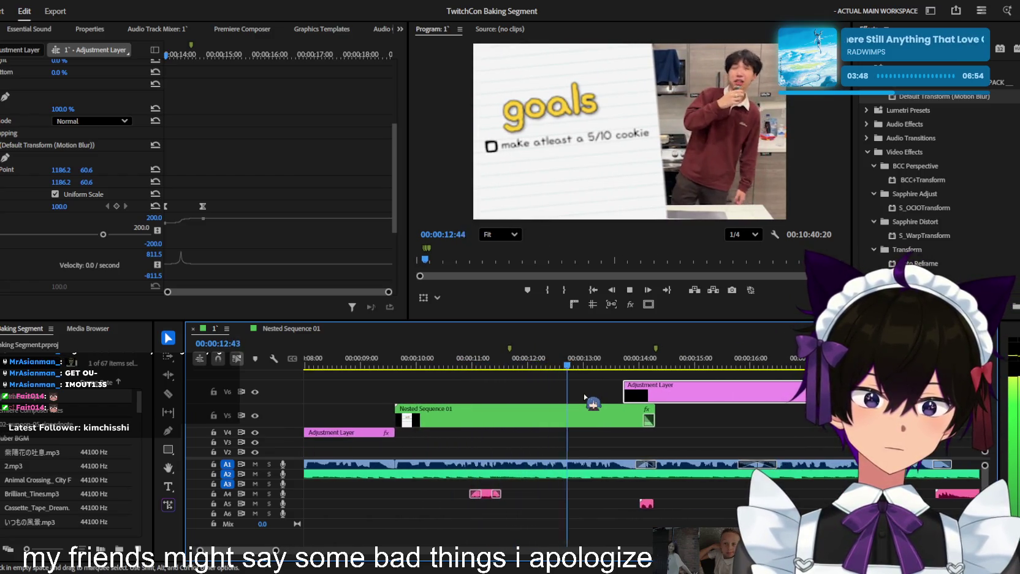
click(586, 417)
key(space)
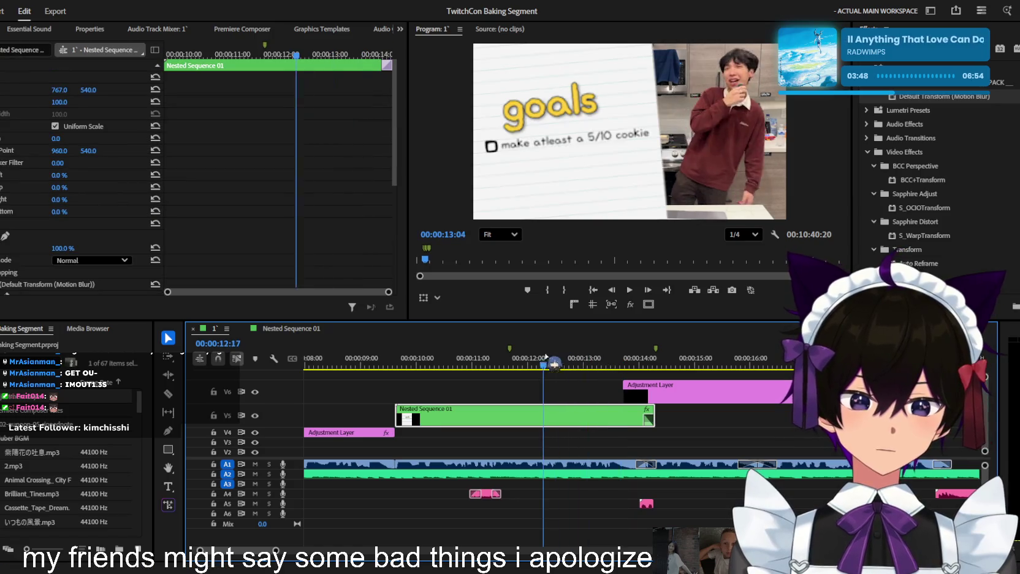
double_click(587, 418)
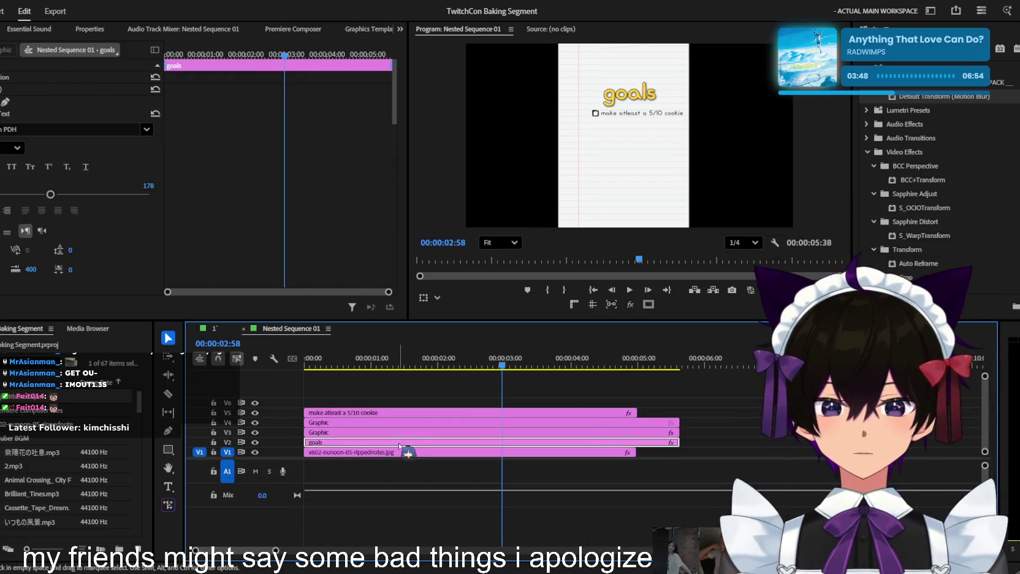
Select the 'make atleast a 5/10 cookie' text layer and clear the Effects search
click(397, 423)
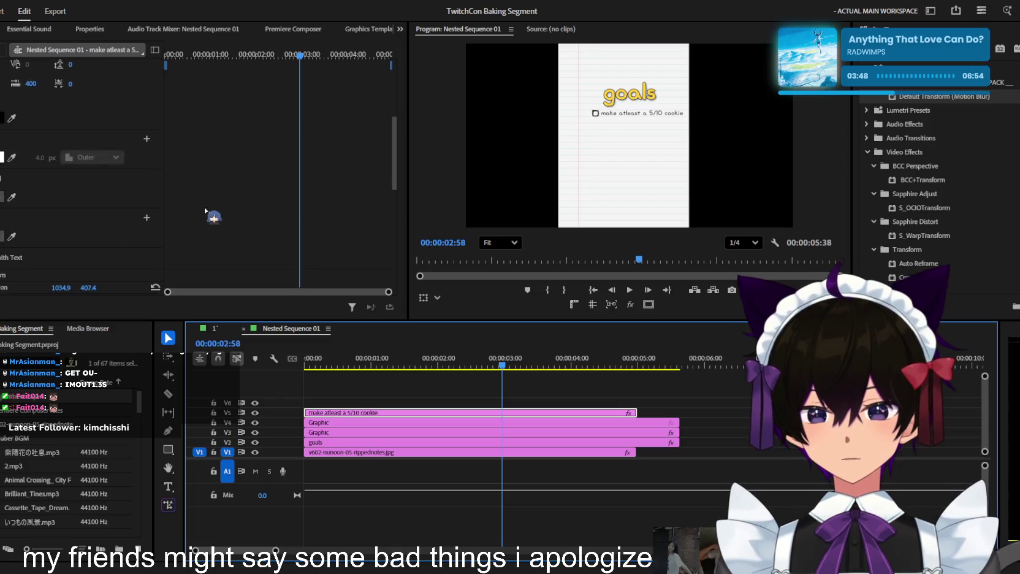
scroll(206, 215, down, 2)
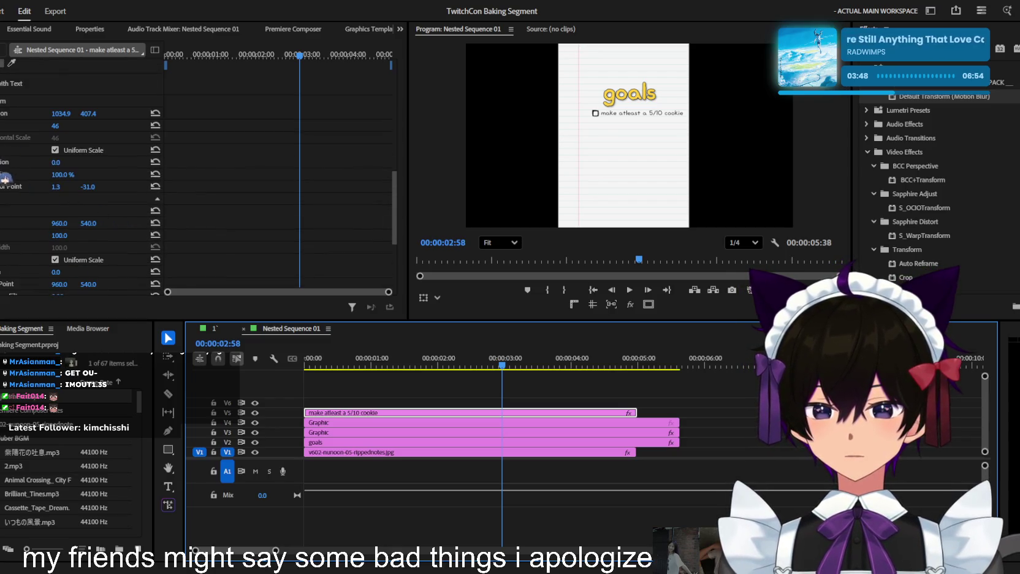
scroll(4, 180, down, 3)
scroll(3, 193, down, 2)
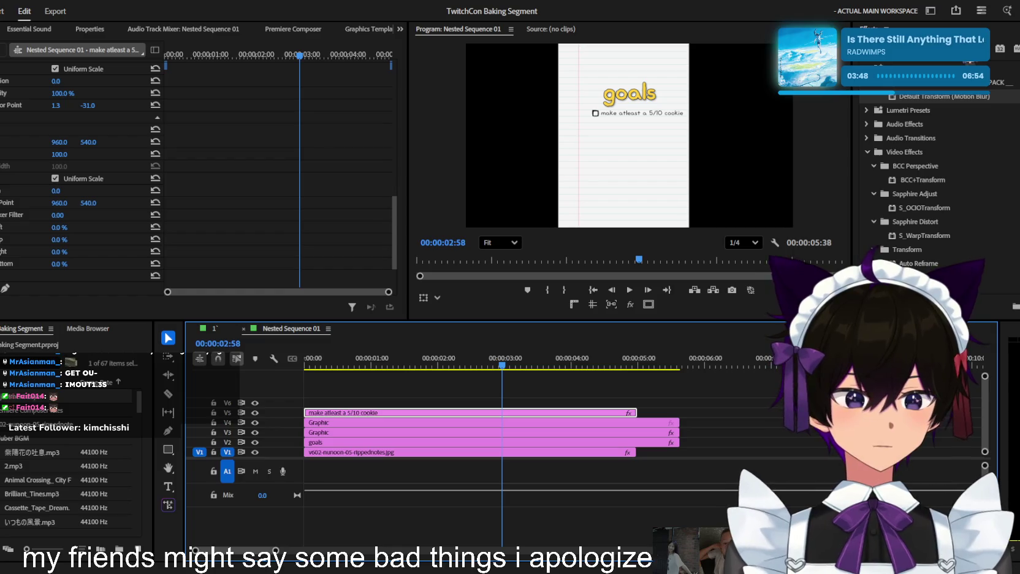
key(BackSpace)
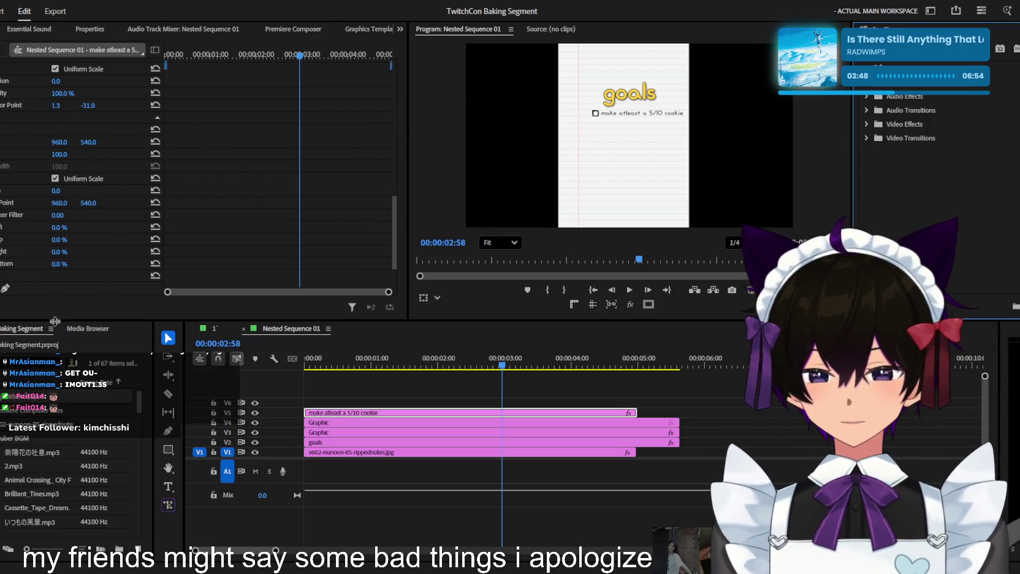
Return to sequence 1', scrub to 12:51 with the card showing, and reopen the nested sequence
click(198, 330)
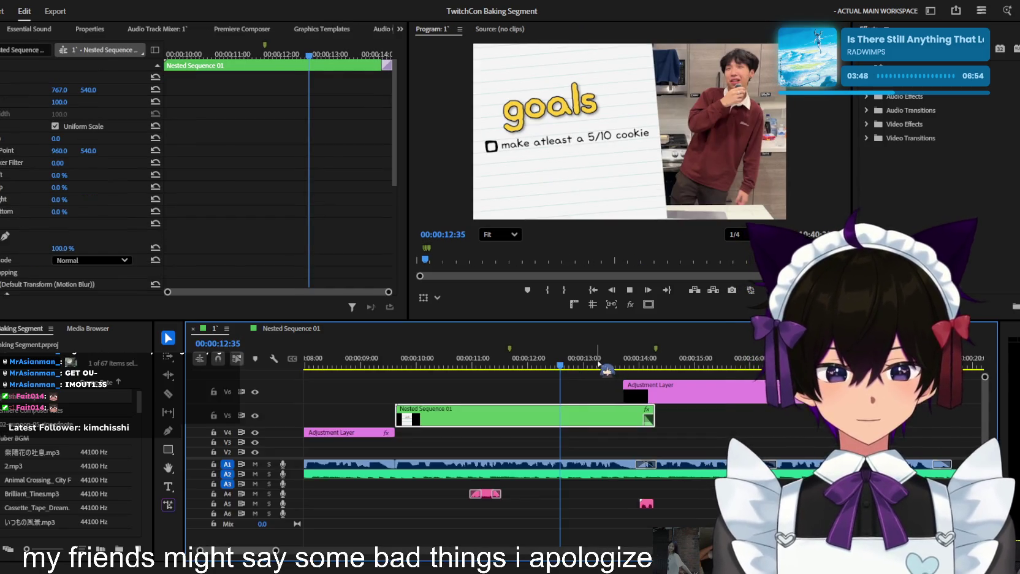
click(598, 365)
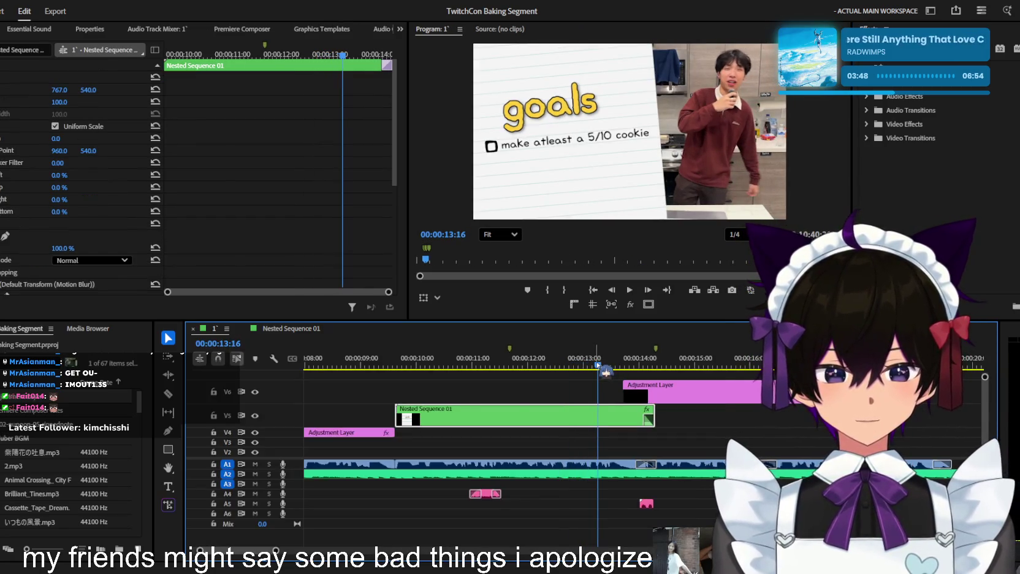
drag(598, 365, 575, 366)
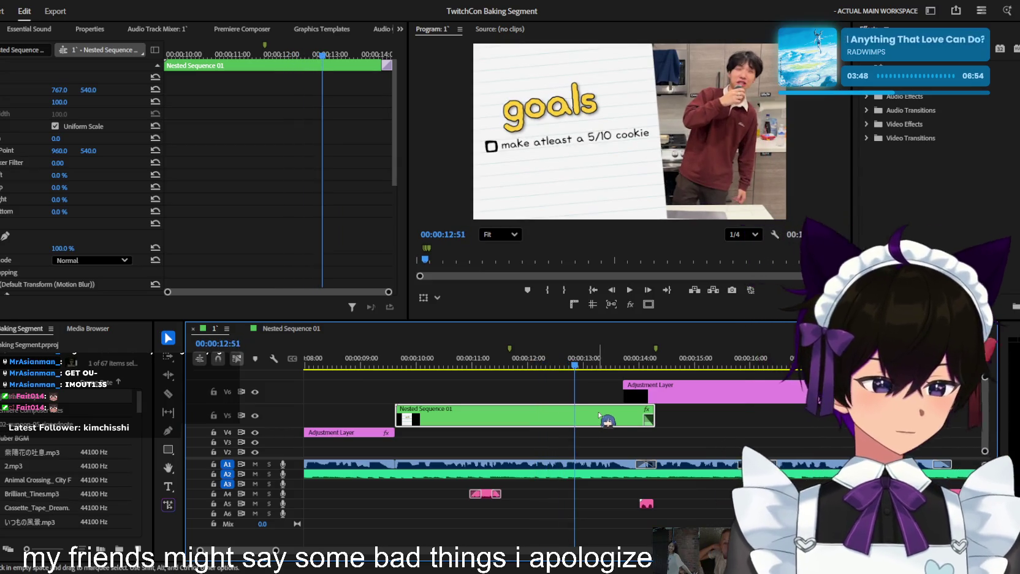
double_click(599, 415)
Search 'crop' in Effects and drop Crop onto the 'make atleast a 5/10 cookie' text clip
scroll(210, 178, down, 3)
scroll(210, 179, down, 3)
scroll(210, 179, down, 3)
text(crop)
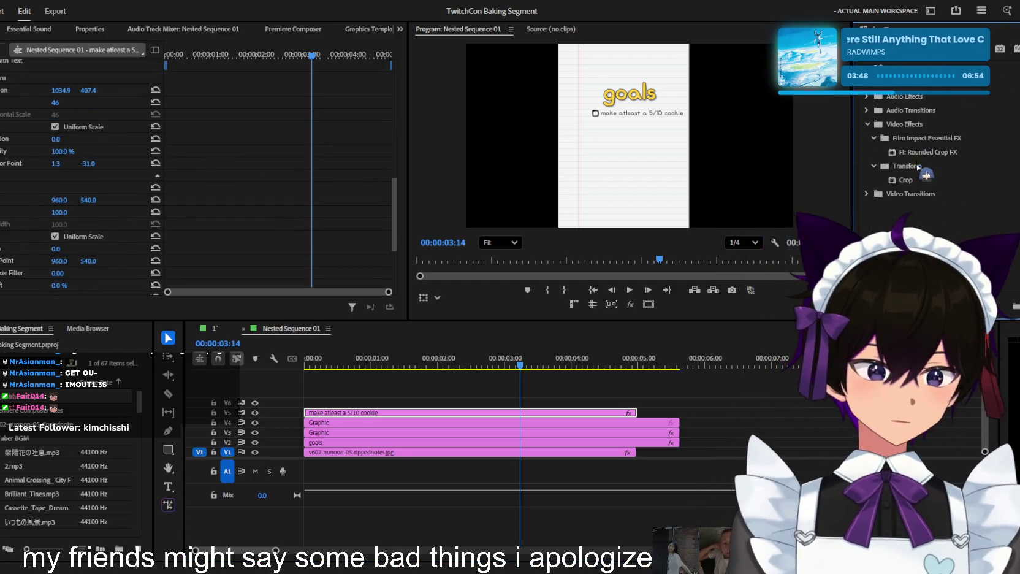
drag(918, 166, 583, 413)
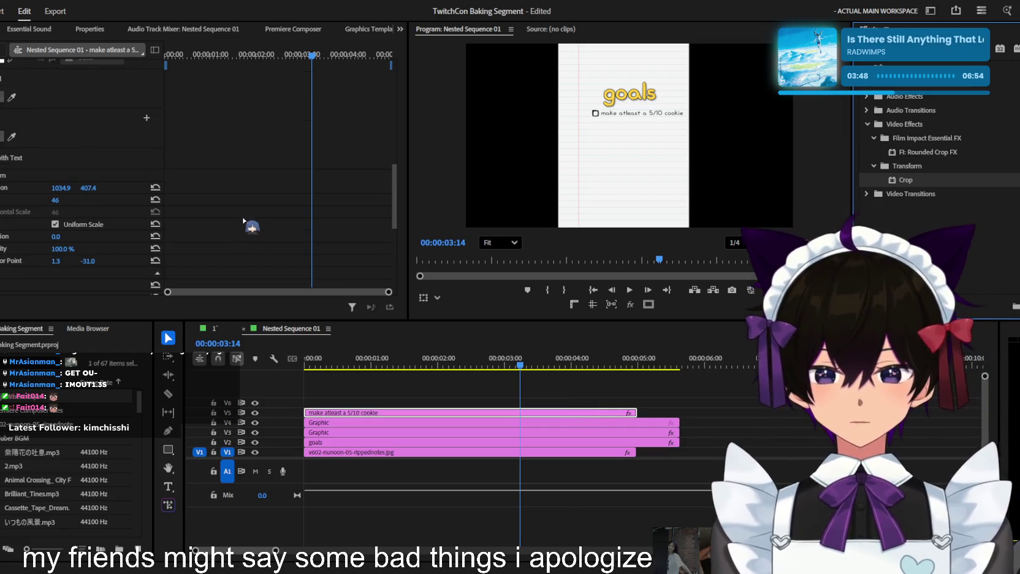
scroll(252, 227, down, 3)
scroll(8, 235, down, 3)
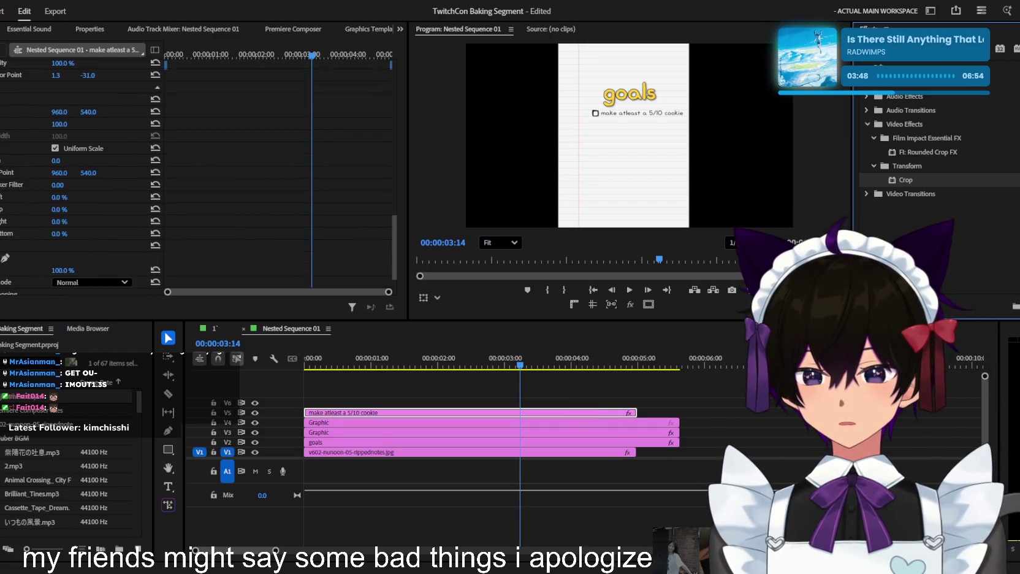
scroll(3, 199, up, 2)
scroll(3, 199, up, 2)
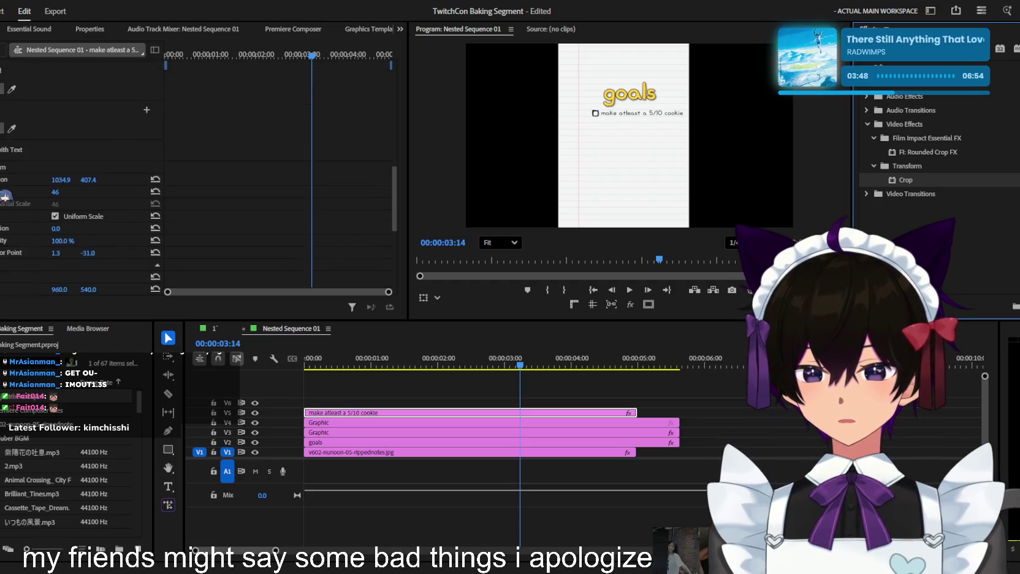
scroll(3, 199, up, 2)
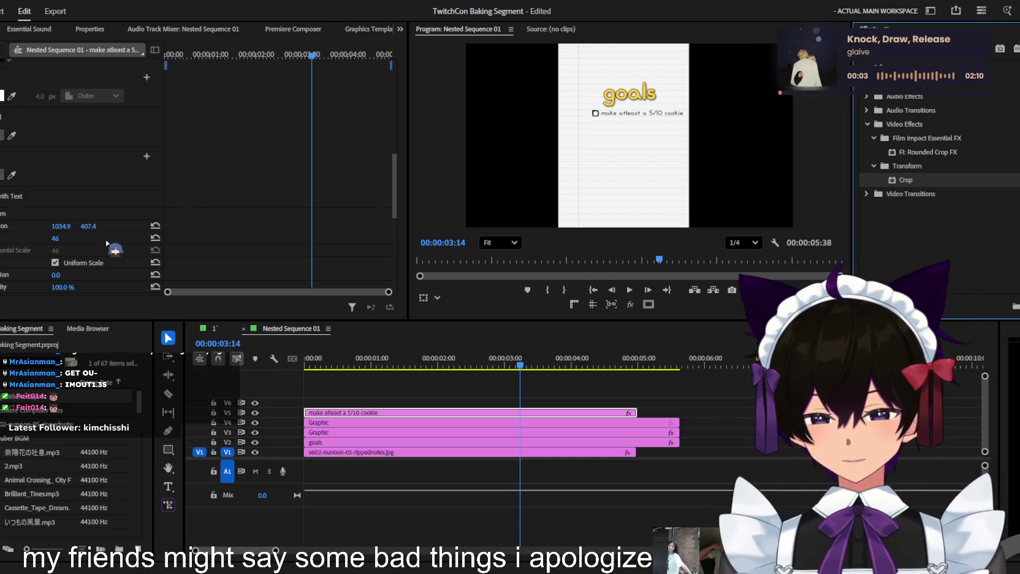
Scroll Effect Controls to the Crop properties and collapse the extra Crop block
scroll(107, 244, down, 5)
scroll(98, 239, down, 5)
scroll(83, 228, down, 3)
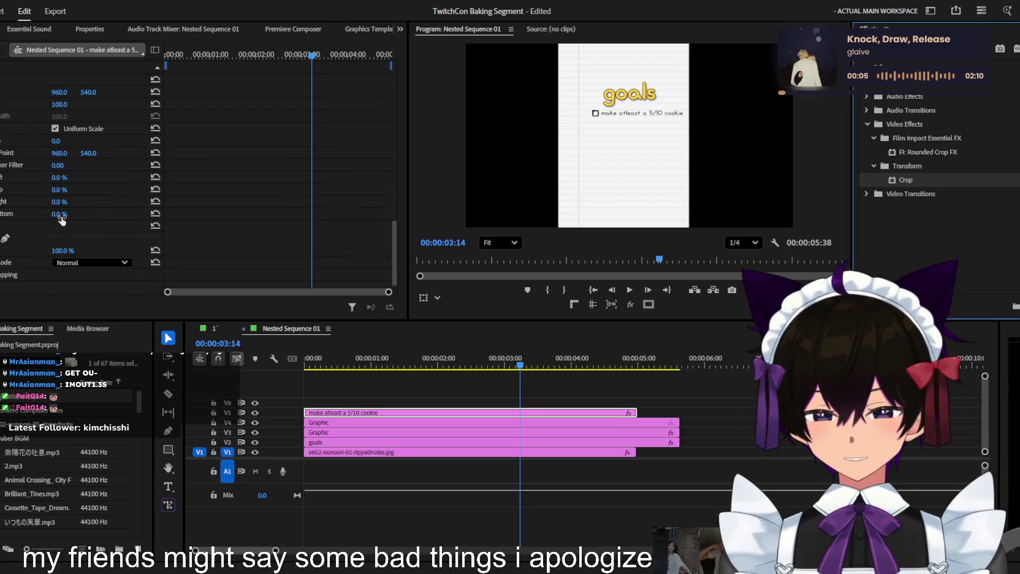
scroll(61, 221, up, 3)
scroll(117, 222, up, 3)
scroll(115, 218, up, 3)
scroll(115, 216, up, 3)
scroll(115, 214, up, 2)
scroll(116, 214, up, 2)
scroll(117, 211, up, 3)
scroll(120, 208, down, 2)
scroll(121, 209, down, 3)
scroll(120, 210, down, 3)
scroll(122, 211, down, 3)
scroll(123, 214, down, 3)
scroll(122, 213, down, 3)
scroll(121, 217, down, 3)
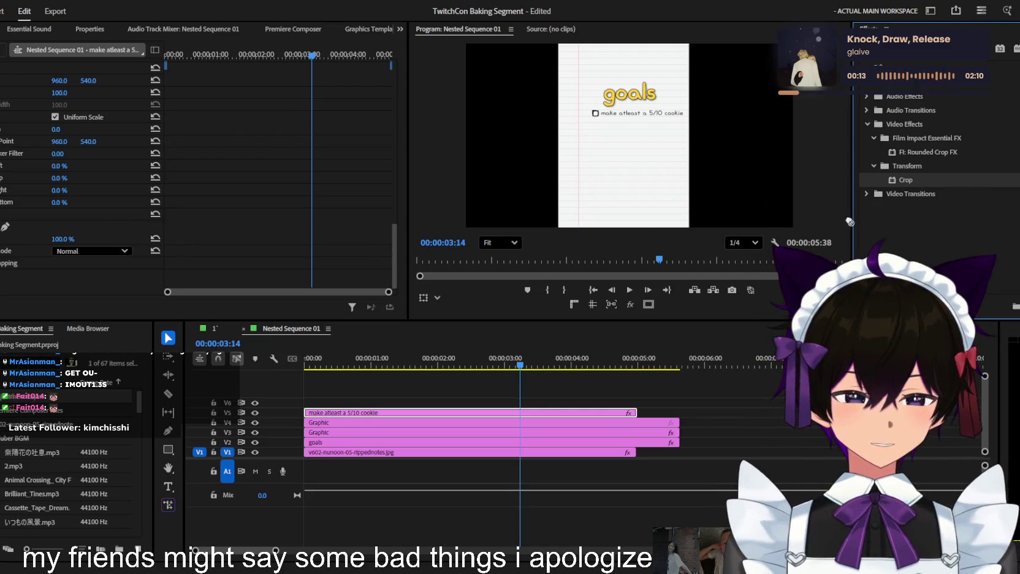
scroll(94, 213, up, 2)
scroll(93, 213, up, 2)
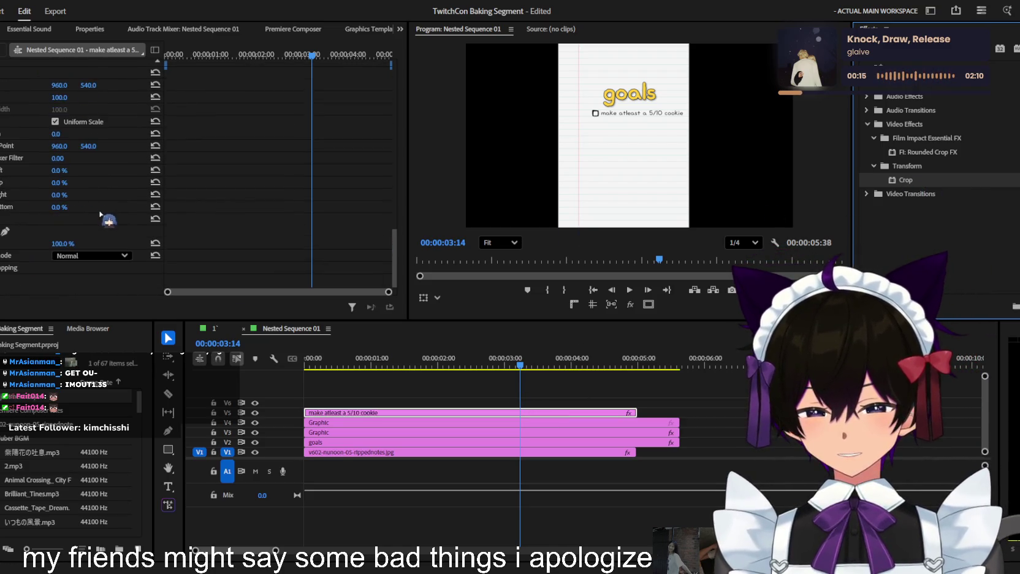
scroll(116, 208, up, 3)
scroll(119, 207, up, 3)
scroll(111, 201, down, 3)
scroll(109, 200, down, 3)
scroll(98, 199, down, 3)
click(5, 197)
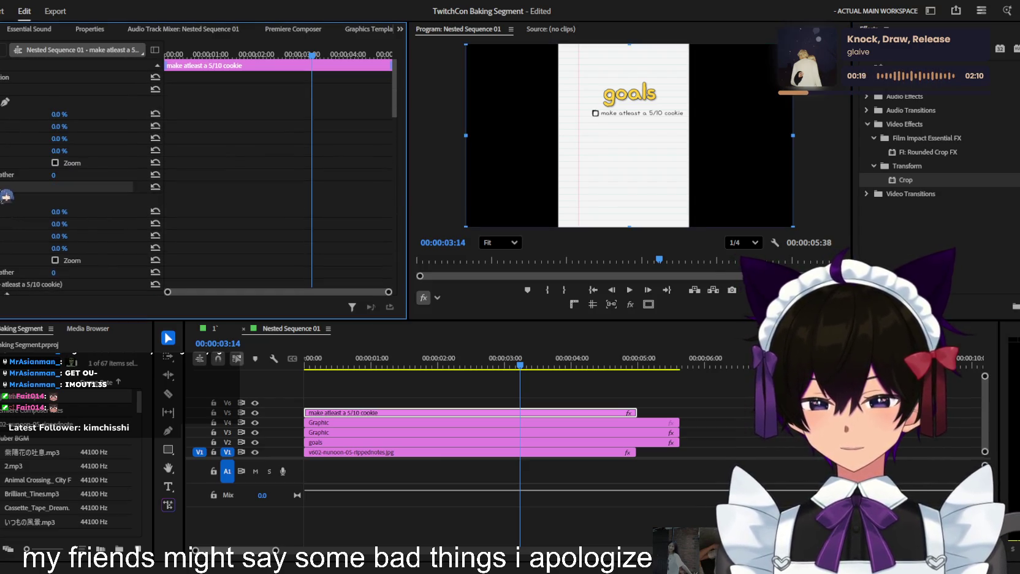